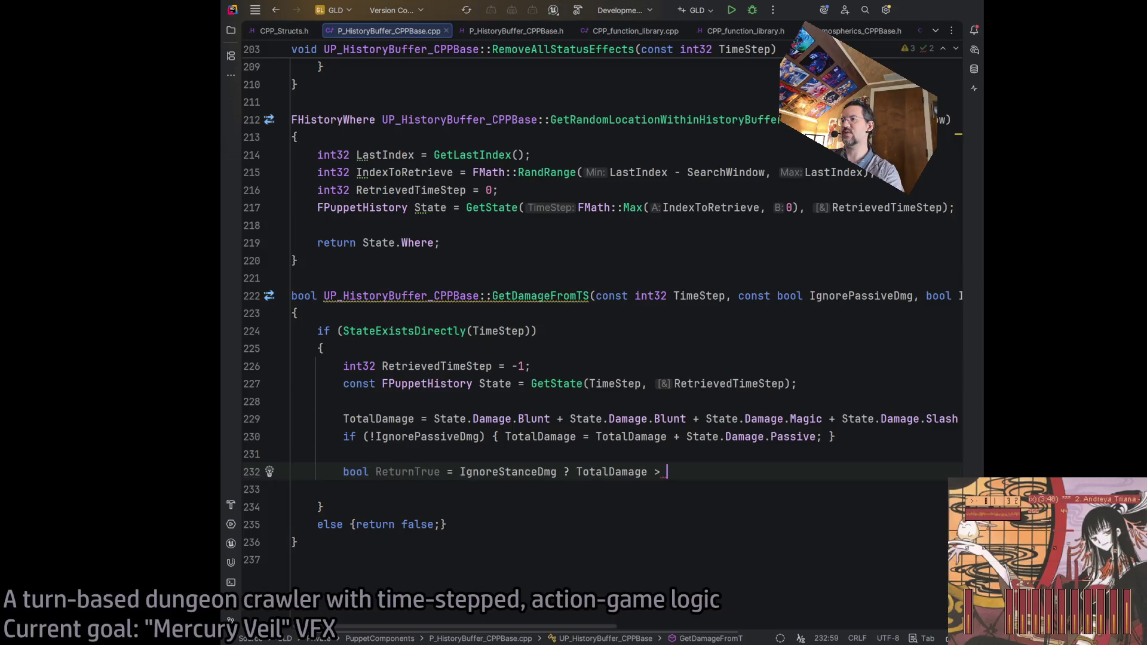
- Extend ReturnTrue to test TotalDamage > 0 or TotalDamage + State.Damage.Stance > 0
type("0;")
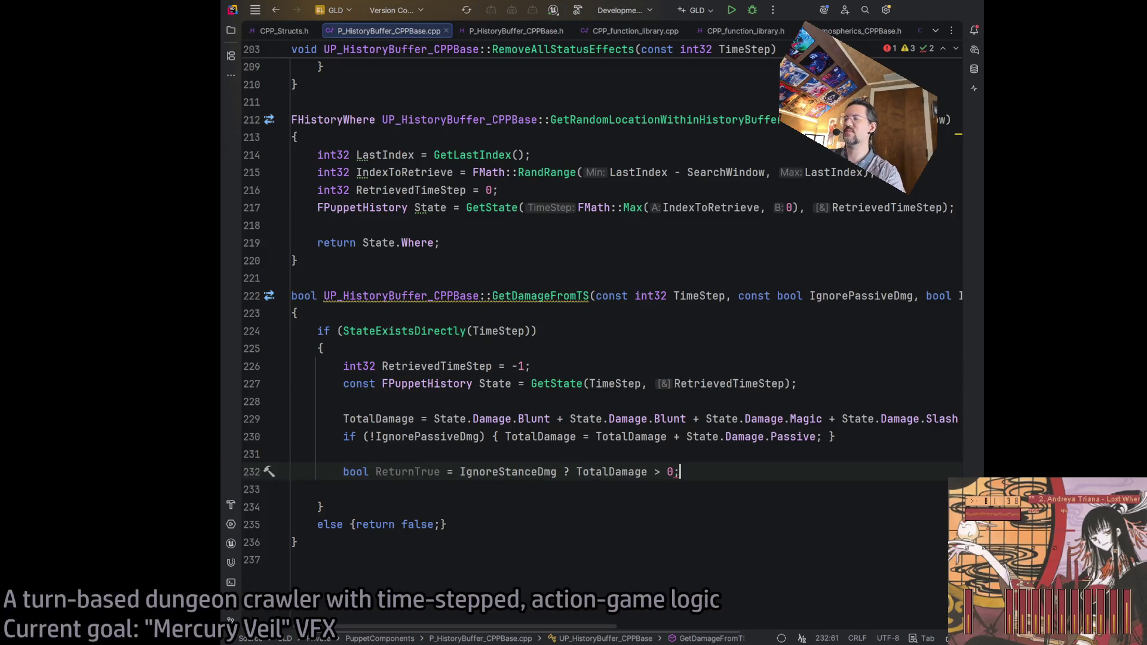
key("BackSpace")
type(": ")
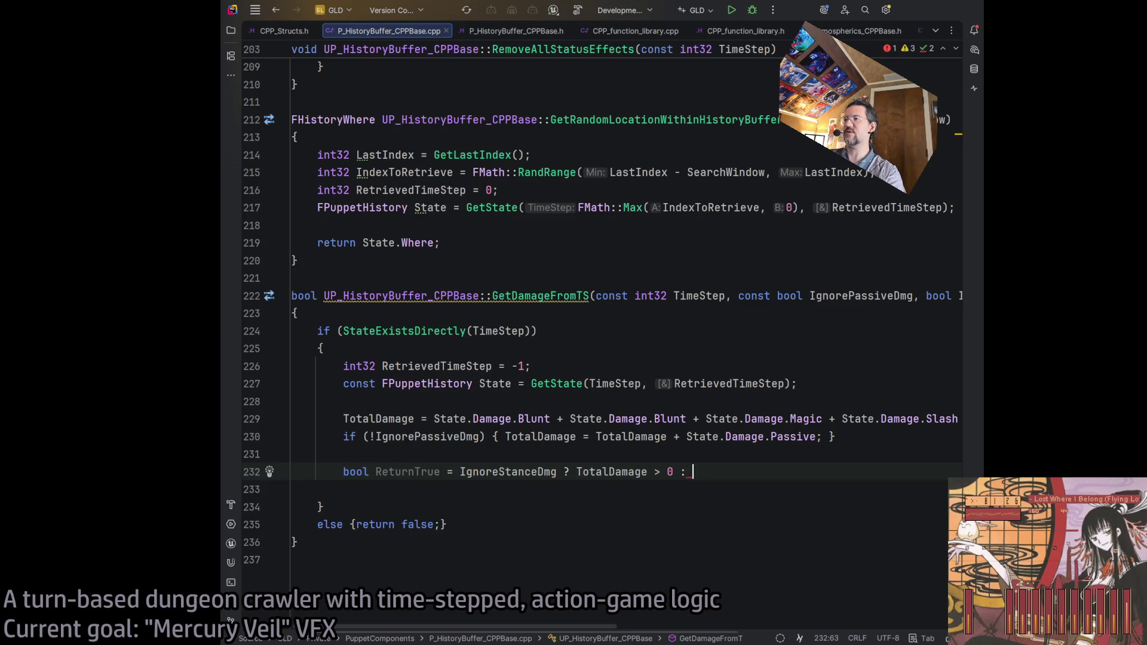
type("TotalDamage +")
type("tance")
key("BackSpace")
key("BackSpace")
key("BackSpace")
type("St")
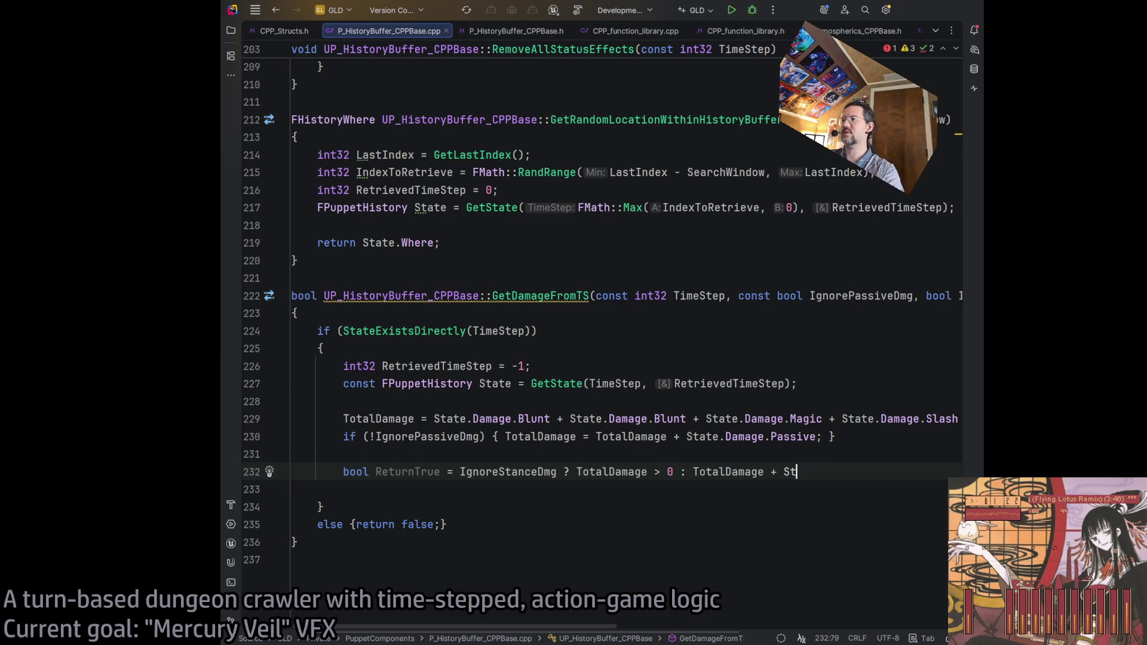
type("ate.Damage.Stance")
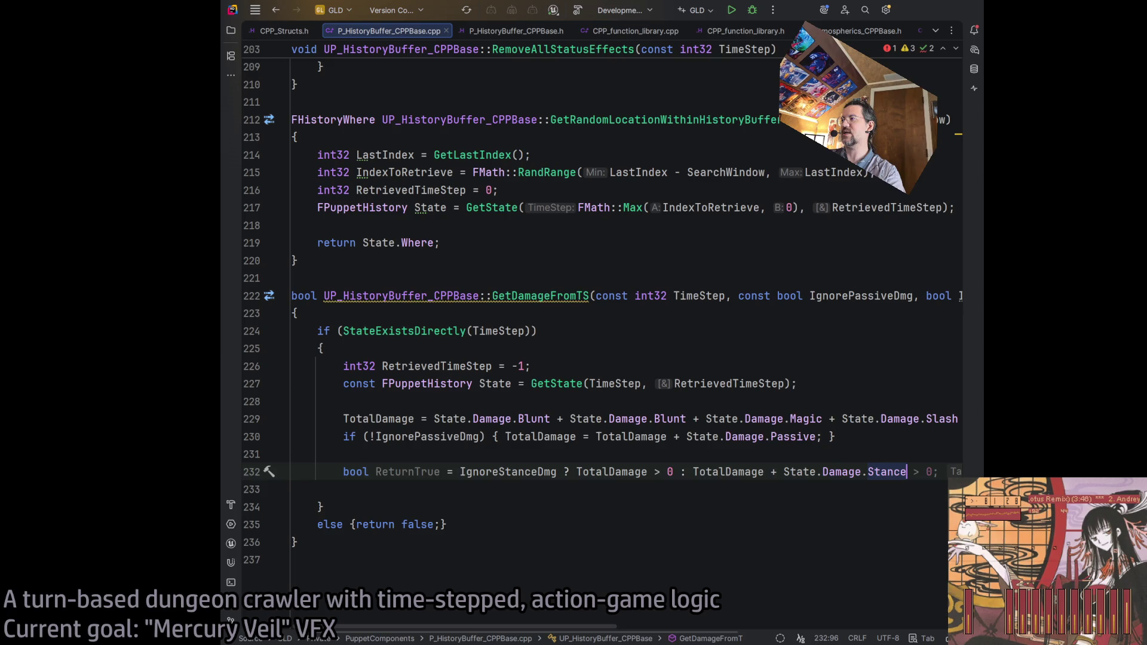
key("Tab")
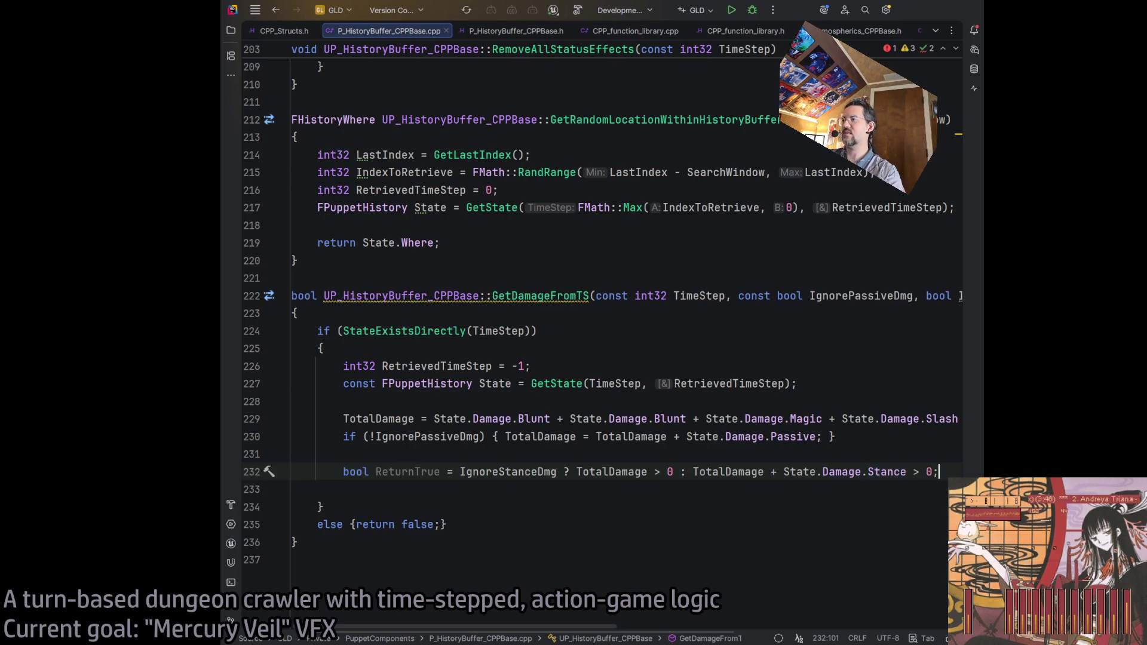
scroll(572, 626, "right", 5)
scroll(574, 627, "left", 5)
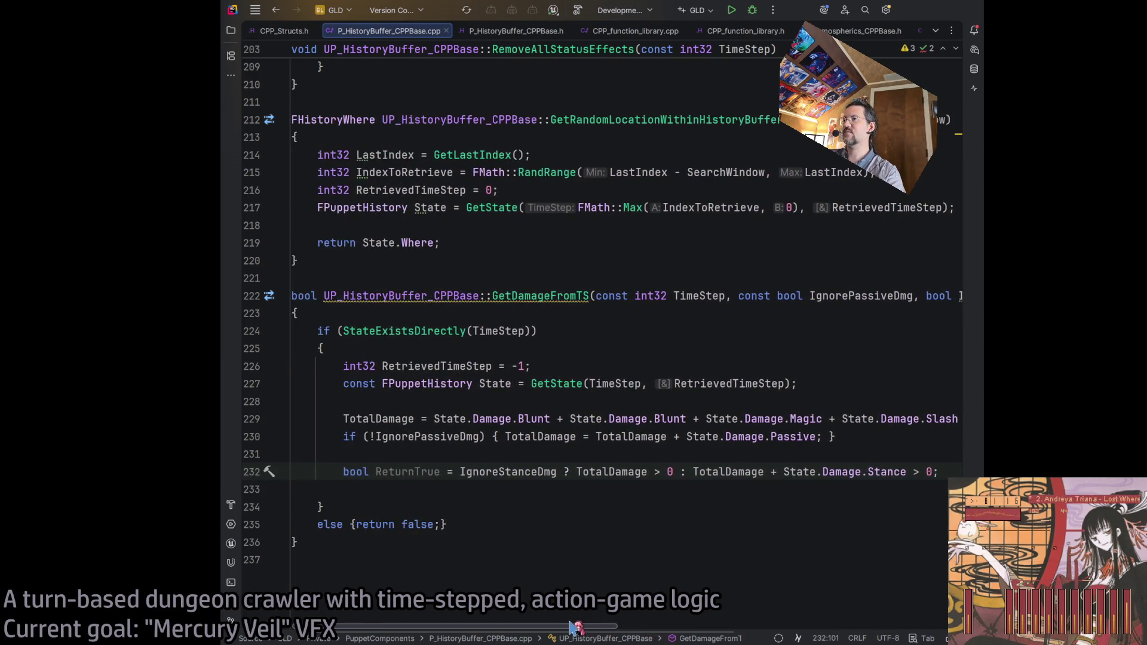
scroll(573, 627, "right", 2)
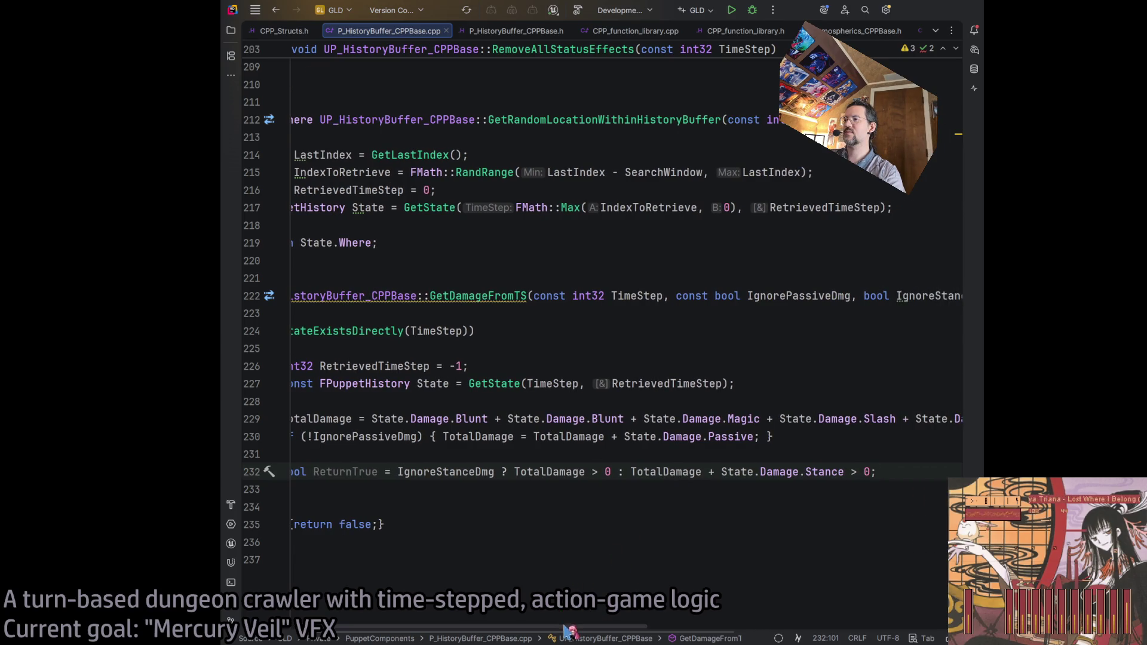
scroll(569, 633, "left", 2)
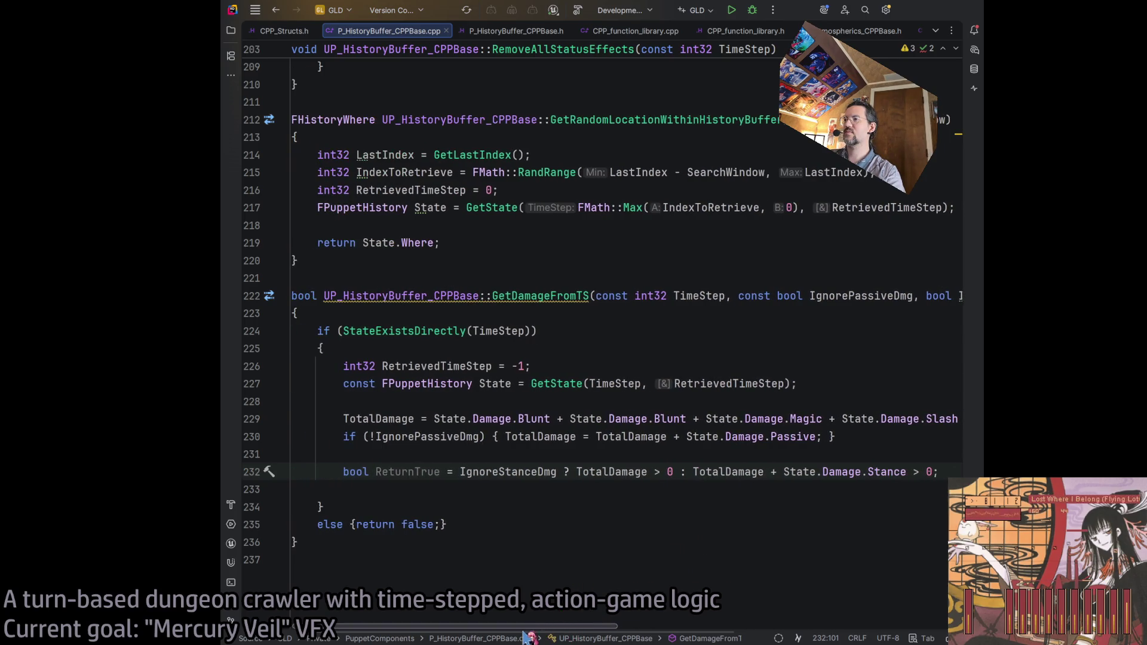
- Add blank lines above ReturnTrue and start a 'StanceDamage = State' line
left_click(879, 454)
key("Return")
key("Return")
key("Up")
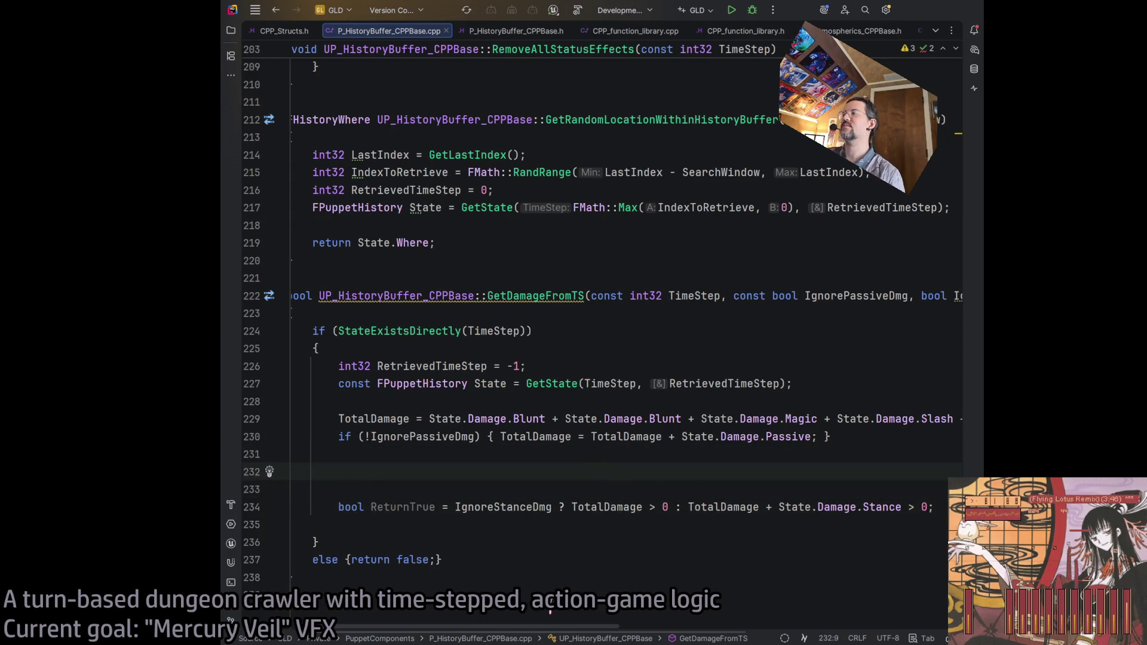
scroll(426, 597, "right", 6)
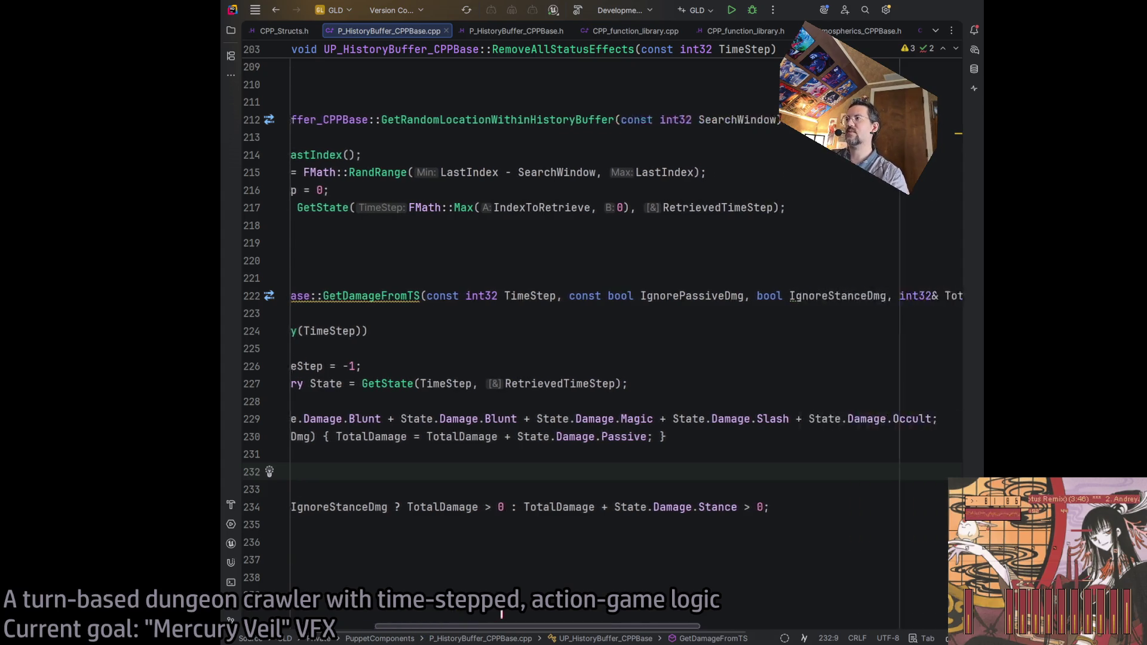
scroll(603, 608, "left", 3)
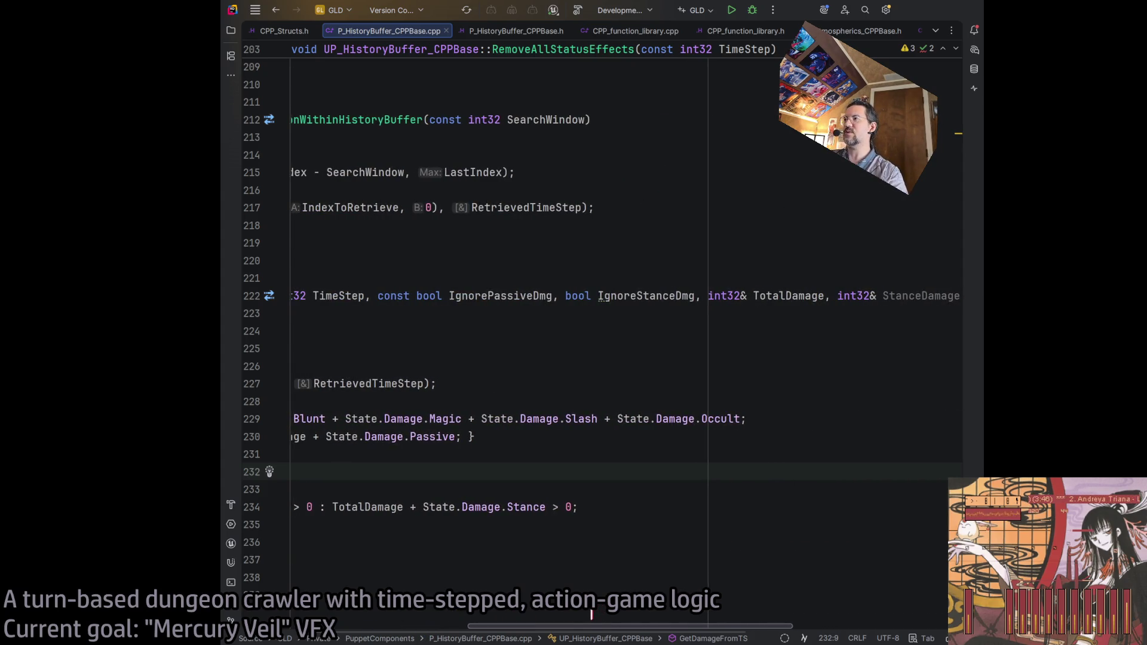
double_click(938, 296)
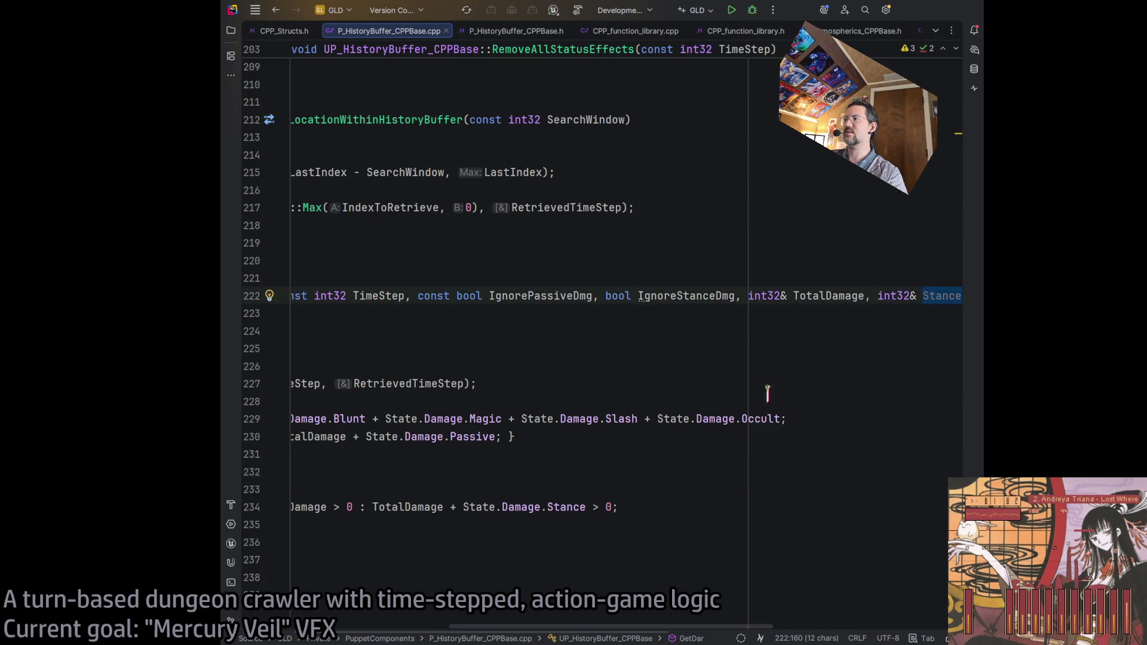
scroll(371, 478, "left", 5)
type("StanceDamage")
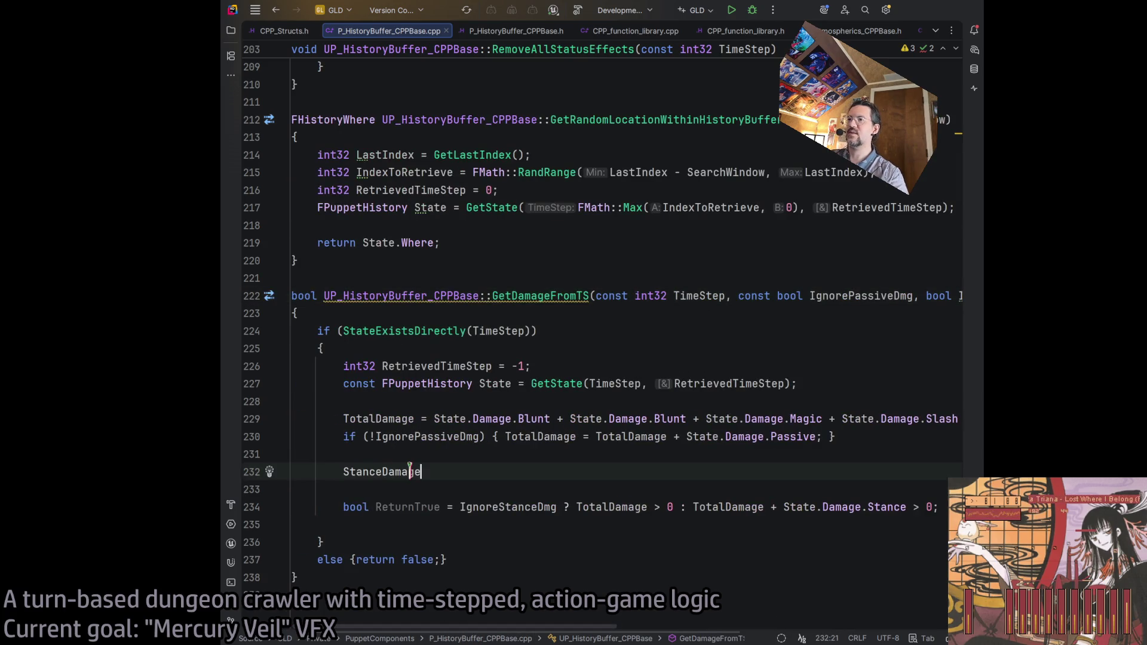
type(" = State.")
- Complete the line as StanceDamage = State.Damage.Stance;
key("Tab")
scroll(544, 577, "right", 15)
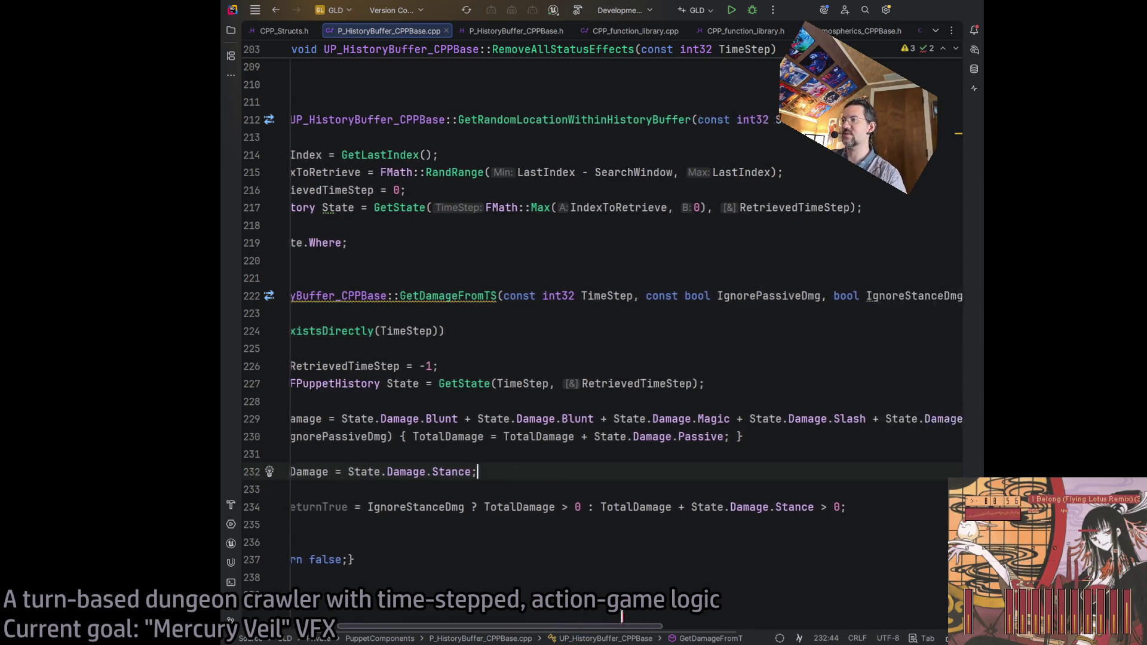
scroll(873, 596, "right", 3)
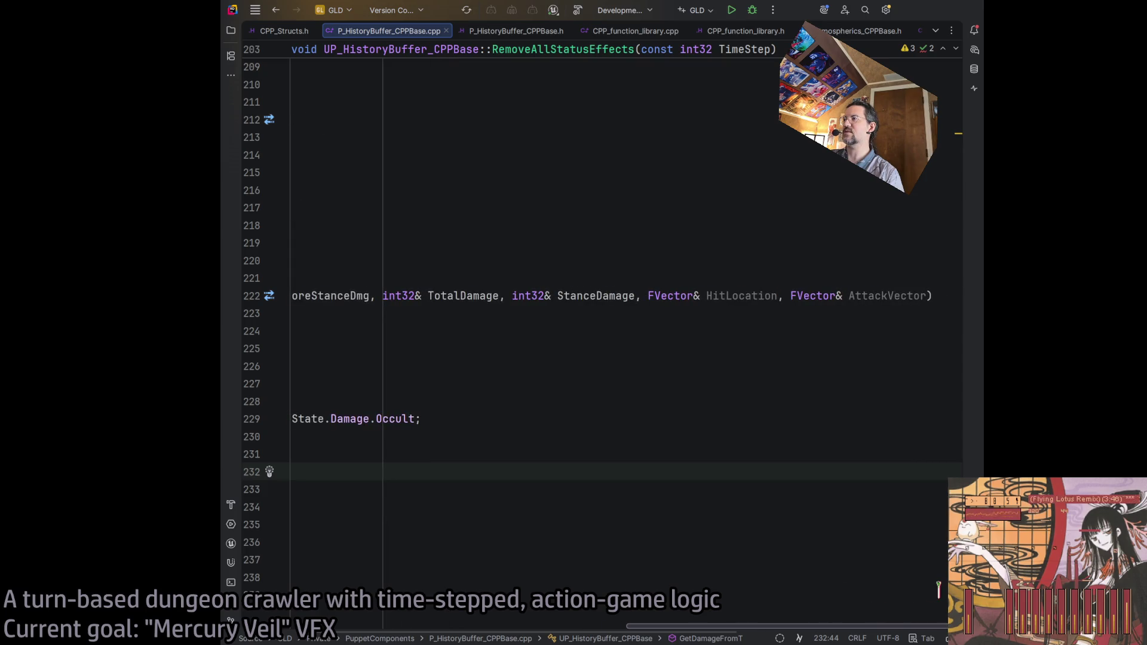
scroll(598, 322, "left", 18)
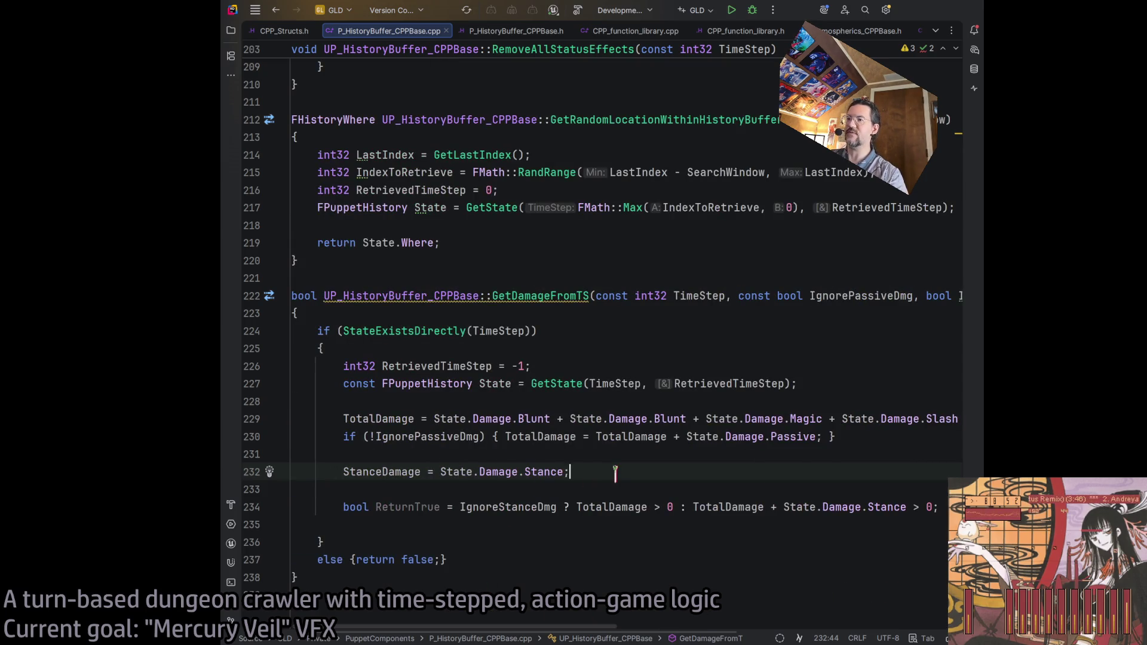
- Add HitLocation = State.Damage.LocationWS; on the following line
key("Return")
type("HitL")
type("oa")
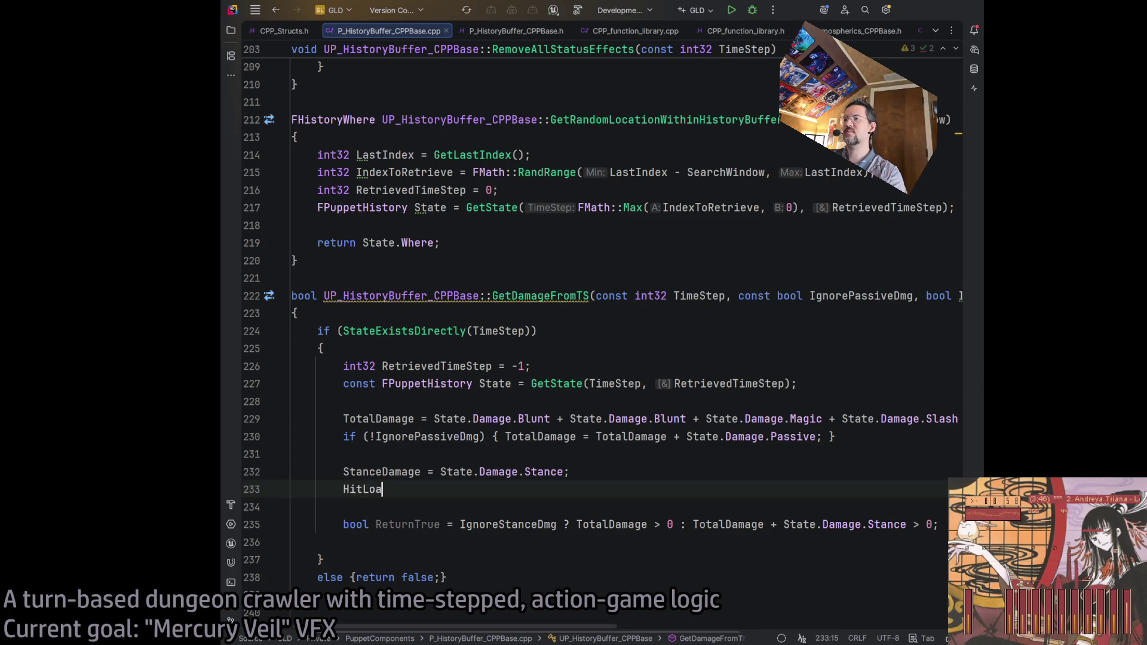
key("BackSpace")
type("cation = State.Damage.")
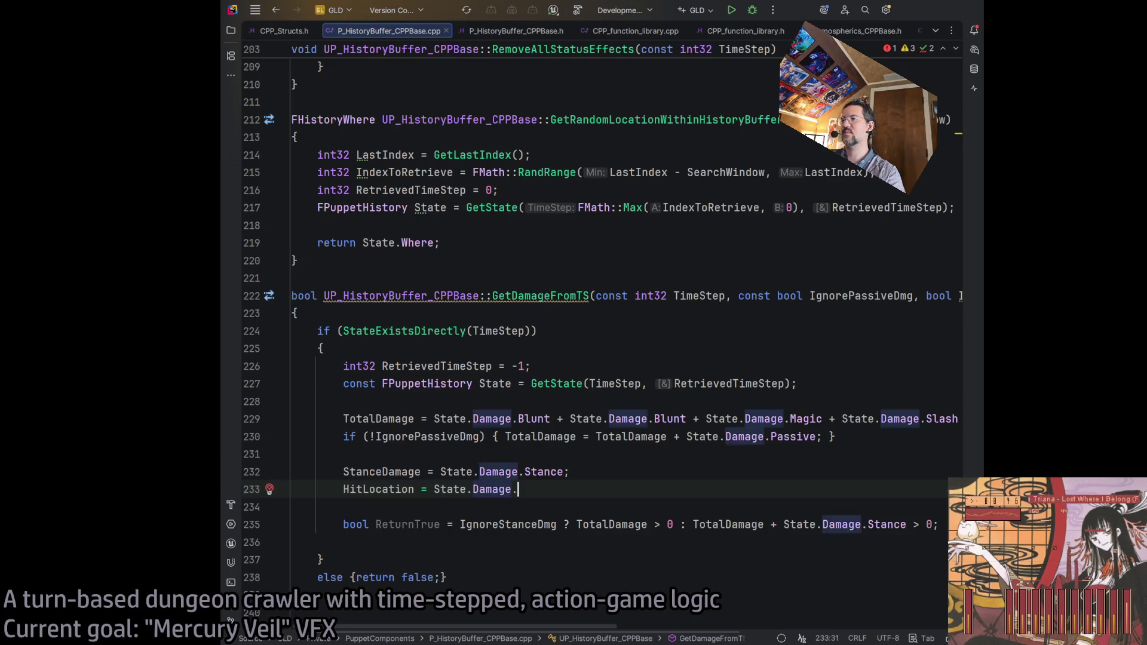
type("LocationWS;")
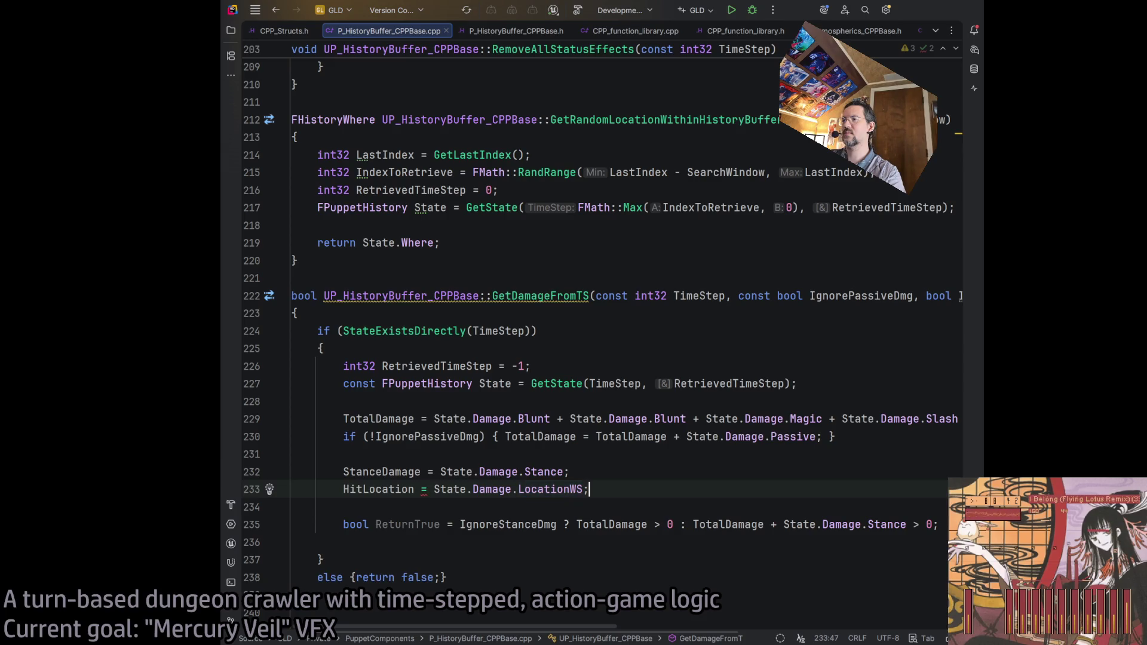
mouse_move(598, 627)
left_mouse_down()
mouse_move(931, 627)
mouse_move(903, 597)
mouse_move(465, 515)
left_mouse_up()
key("Return")
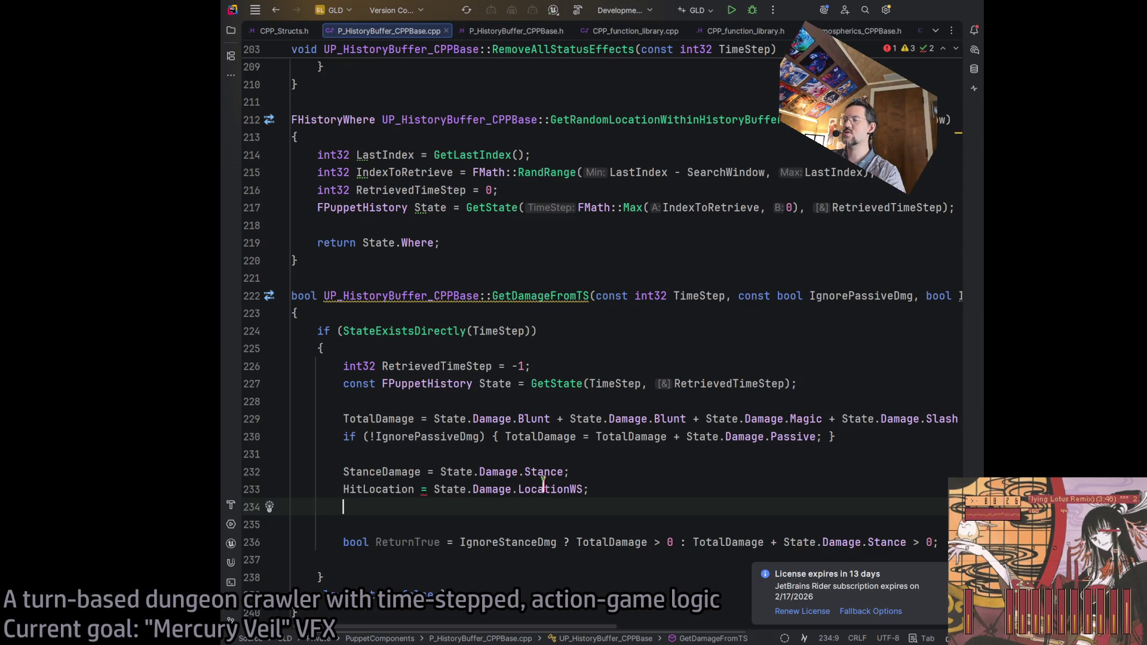
left_click(617, 489)
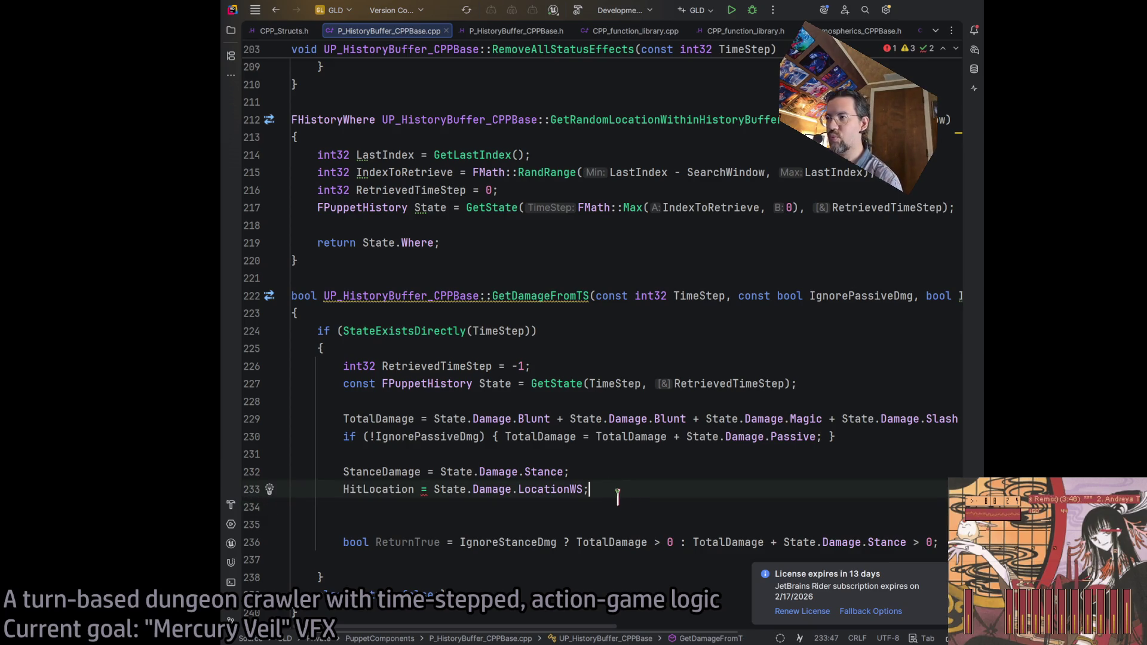
- In CPP_Structs.h, change LocationWS and AttackVector from double to FVector
key("ctrl+Tab")
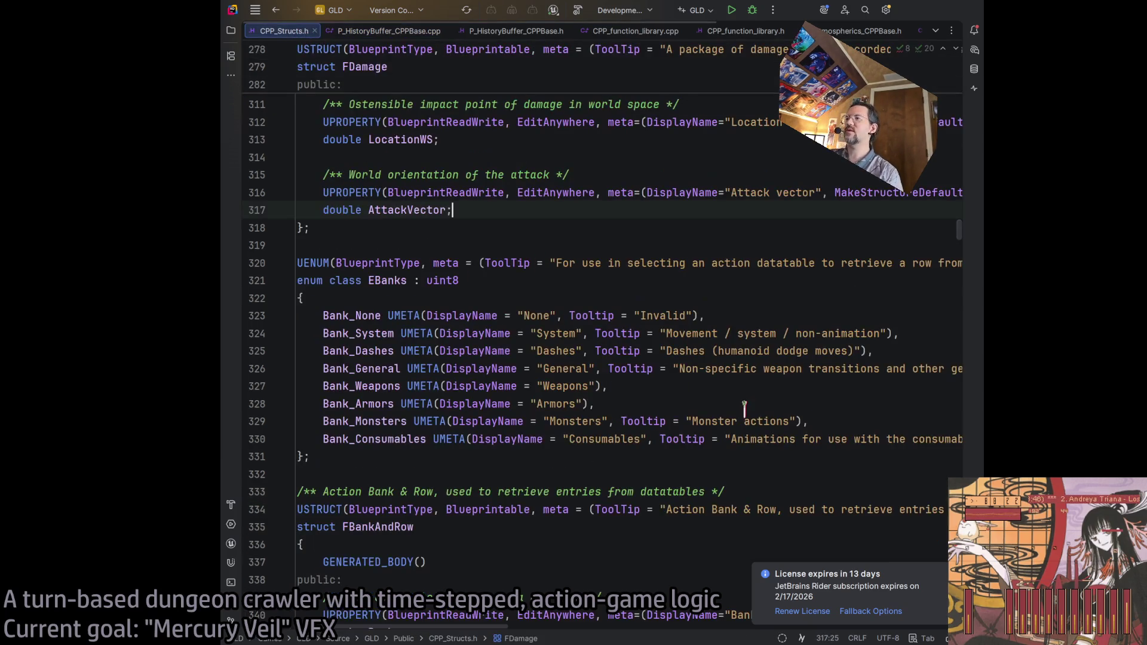
scroll(472, 465, "down", 5)
scroll(352, 447, "up", 10)
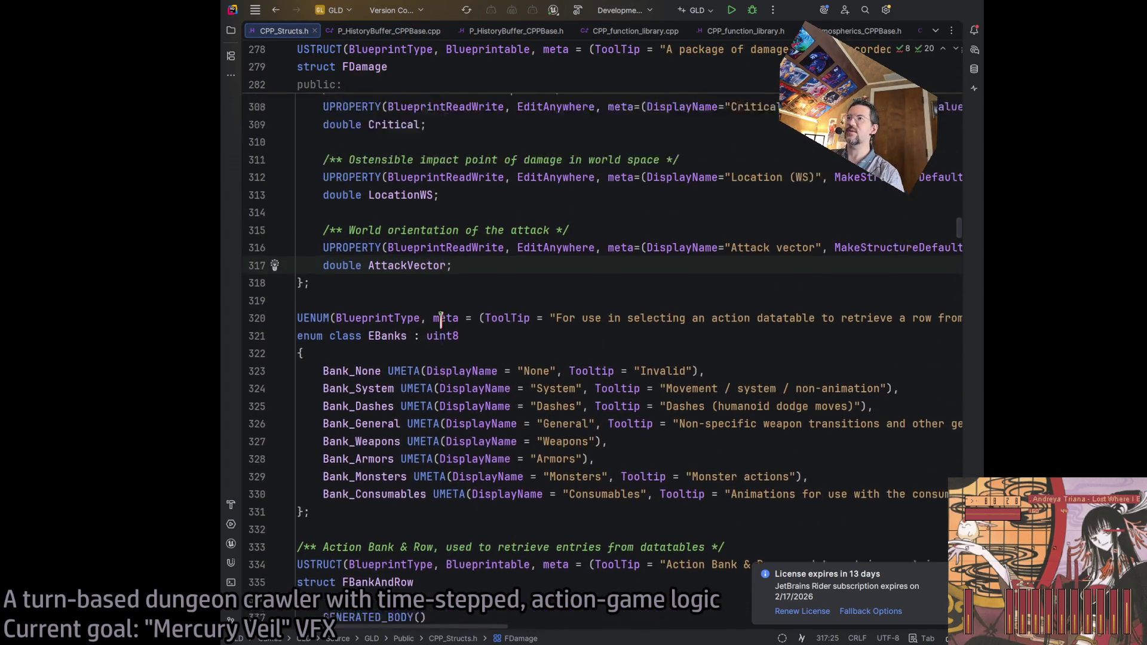
double_click(337, 404)
type("FVectors")
key("BackSpace")
double_click(347, 404)
key("ctrl+c")
double_click(344, 474)
key("ctrl+v")
left_click(537, 457)
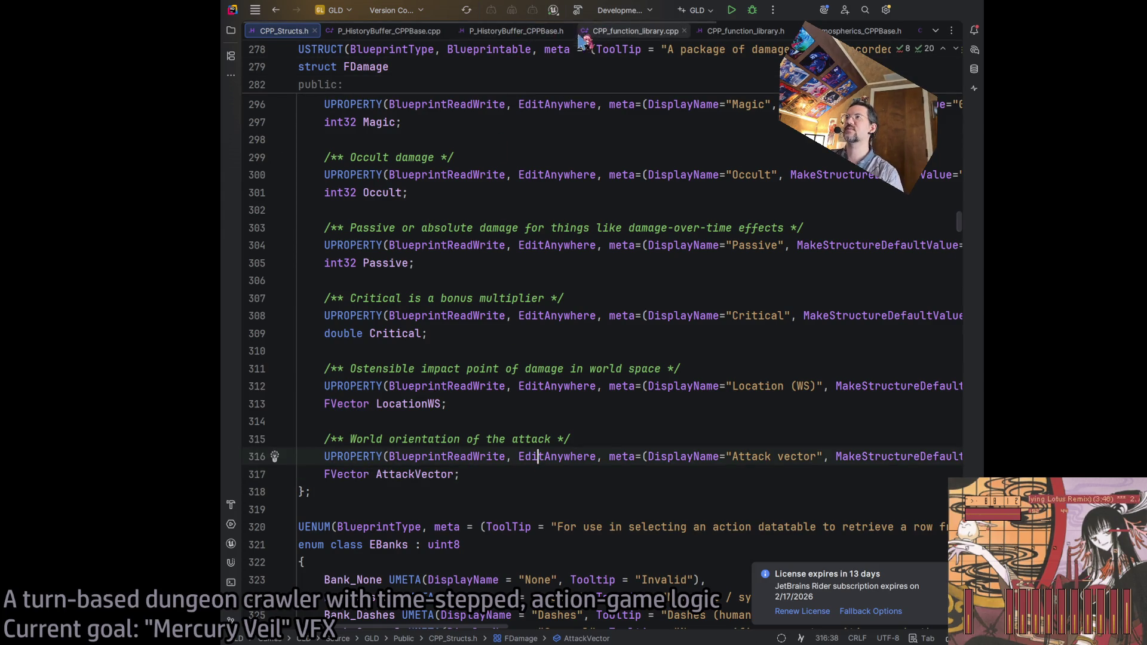
- Join the GetDamageFromTS declaration in P_HistoryBuffer_CPPBase.h onto a single line
left_click(516, 31)
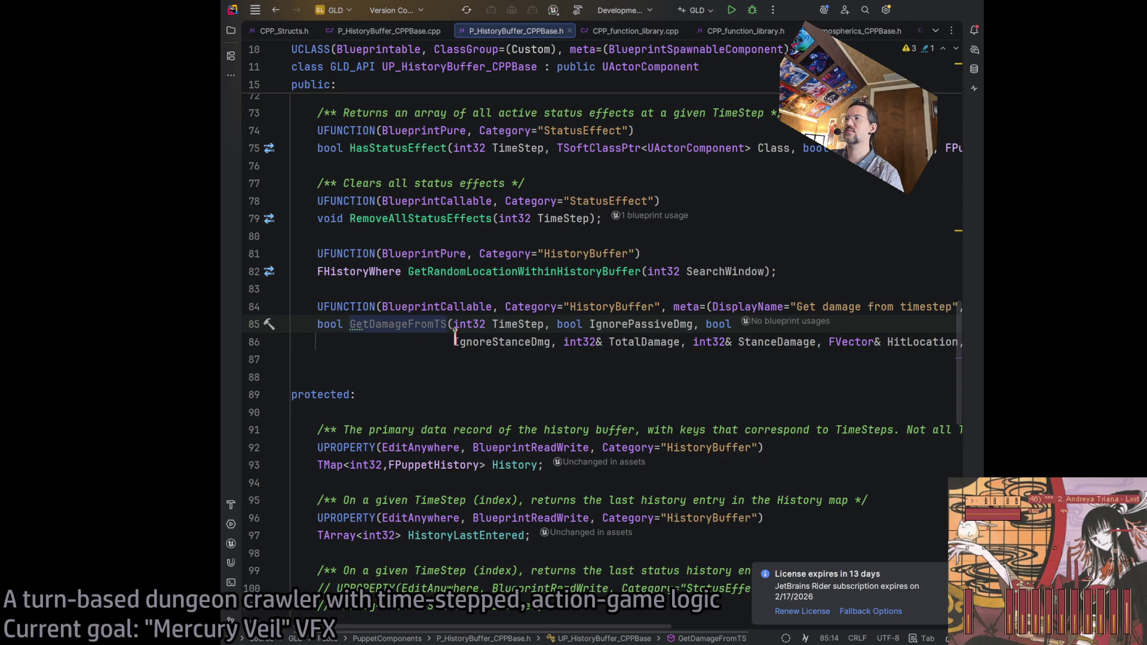
left_click(896, 323)
key("Delete")
left_click(882, 320, "shift")
key("Delete")
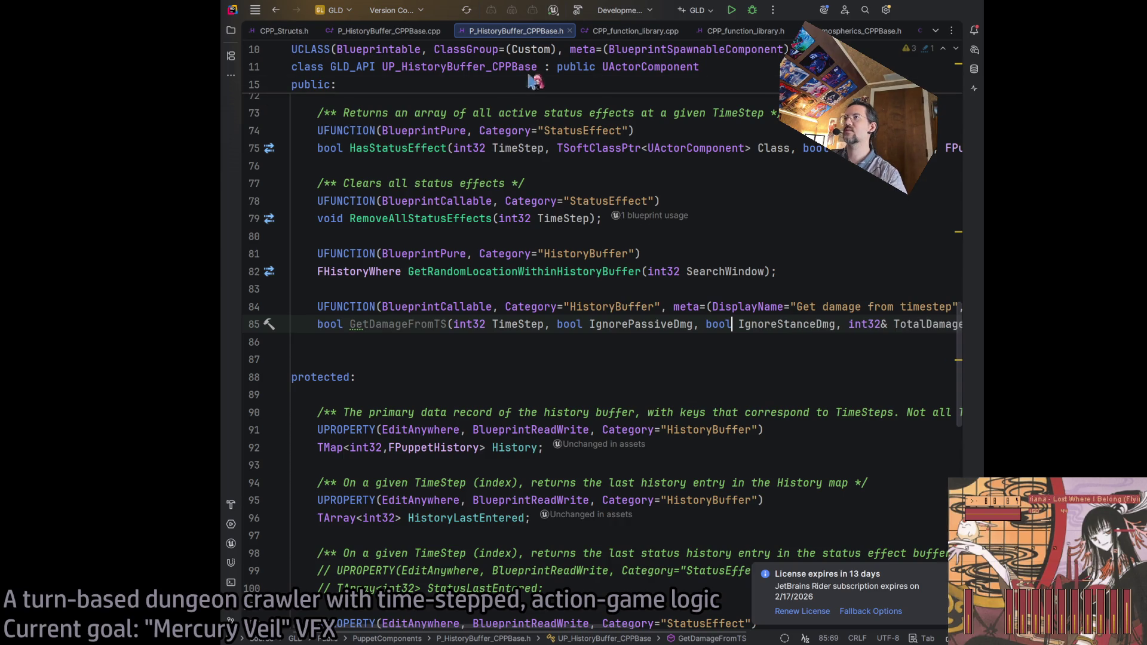
left_click(633, 32)
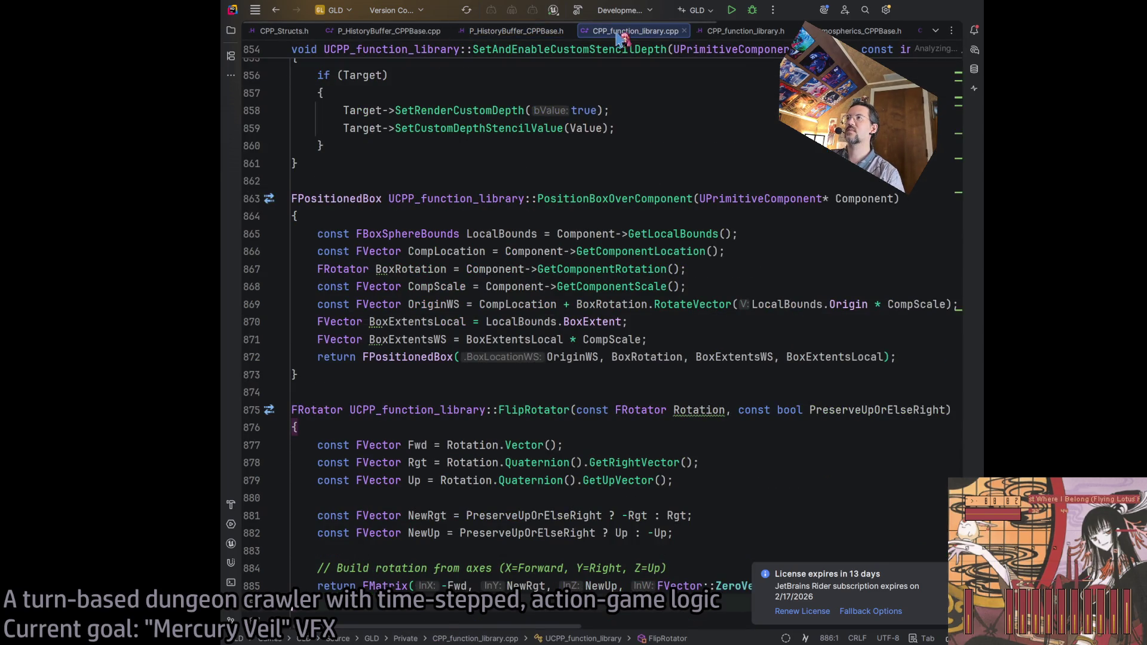
left_click(516, 30)
left_click(388, 30)
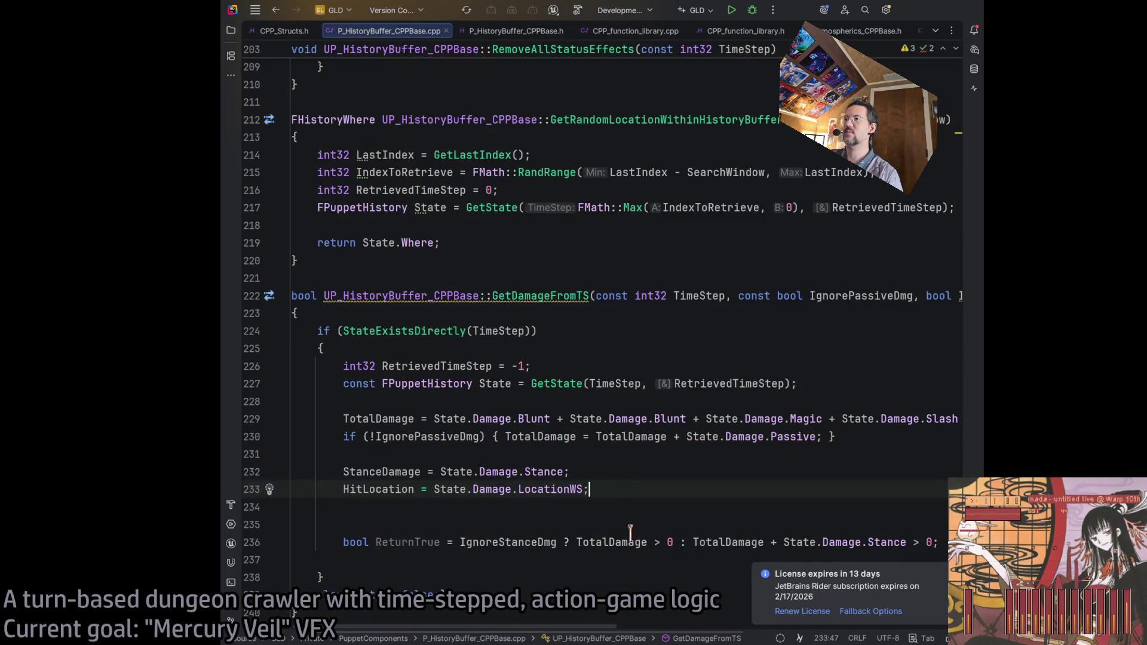
- Add AttackVector = State.Damage.AttackVector; on line 234
scroll(657, 556, "down", 2)
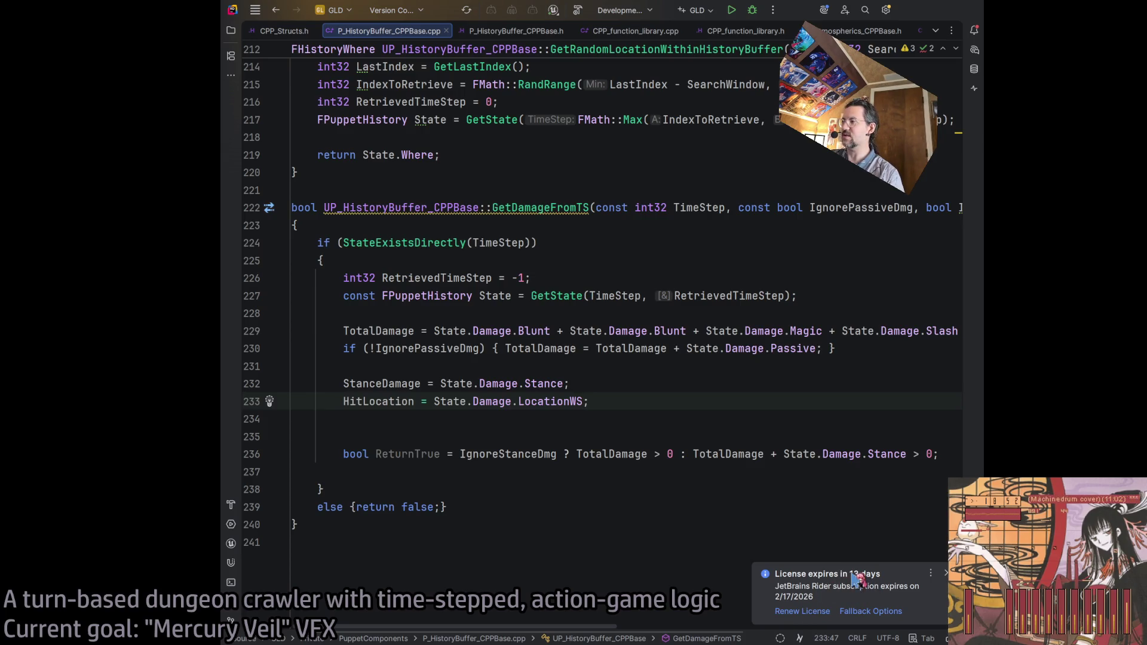
left_click(651, 412)
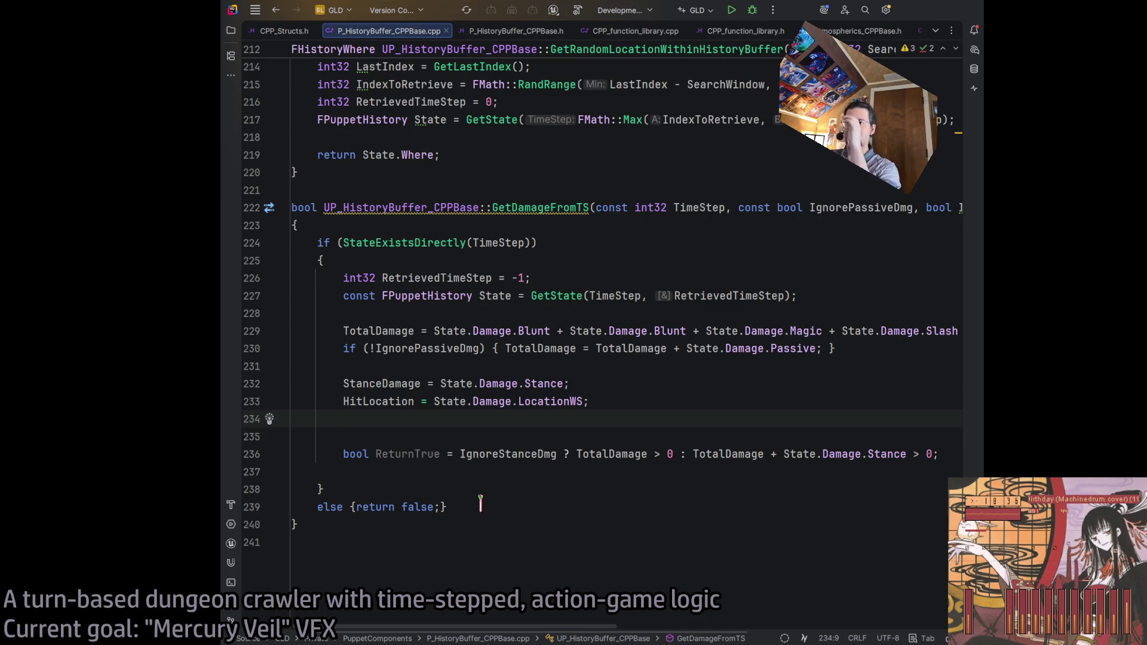
left_click_drag(398, 384, 559, 385)
left_click_drag(391, 403, 509, 397)
left_click(509, 387)
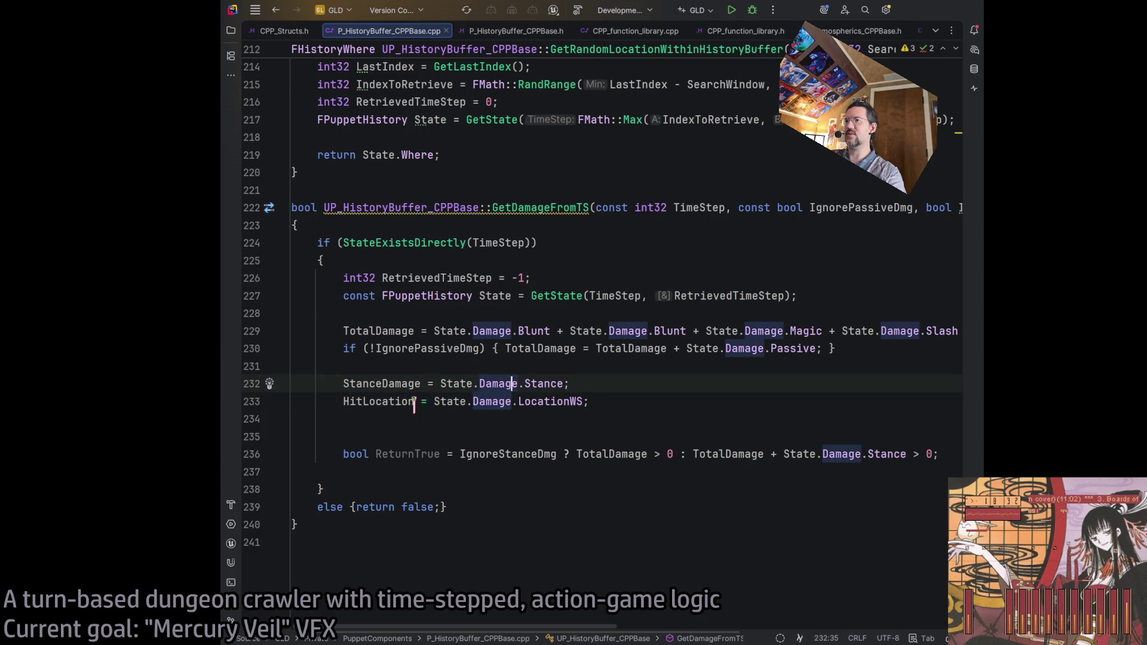
left_click(626, 416)
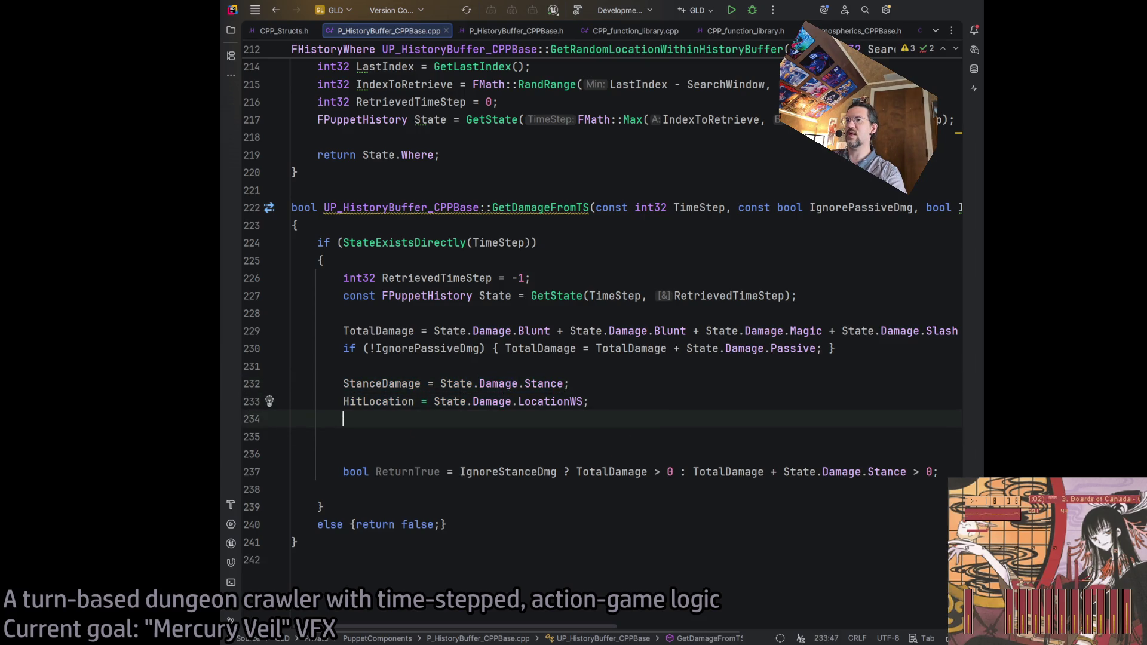
scroll(650, 618, "right", 5)
scroll(649, 618, "left", 5)
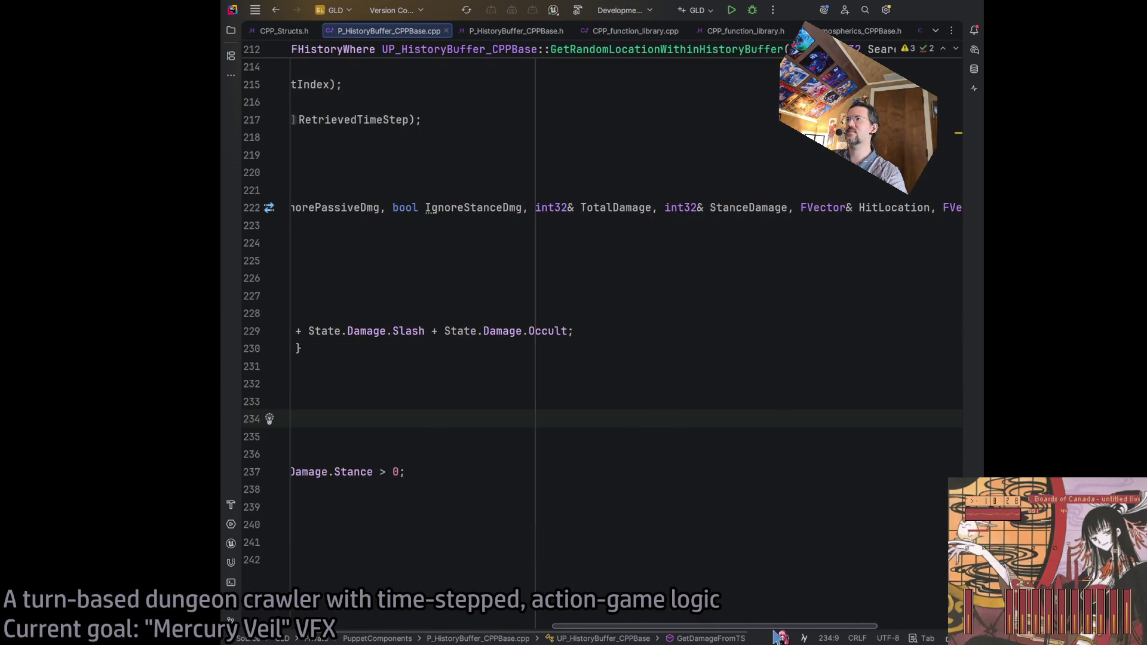
type("Att")
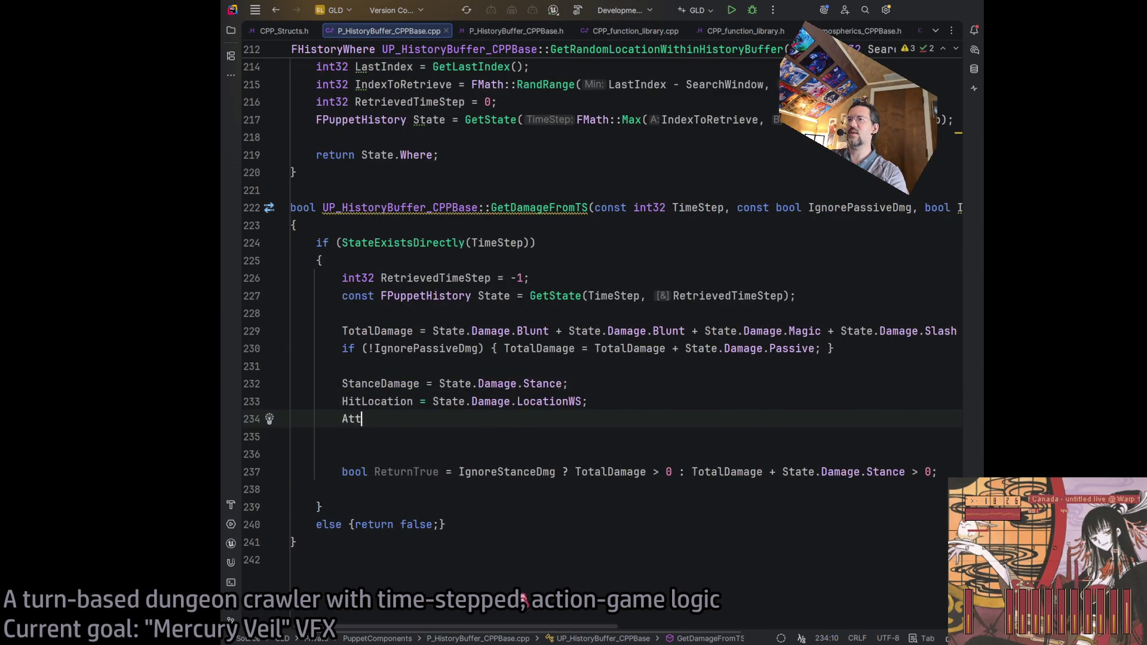
type("ackVector = Sta")
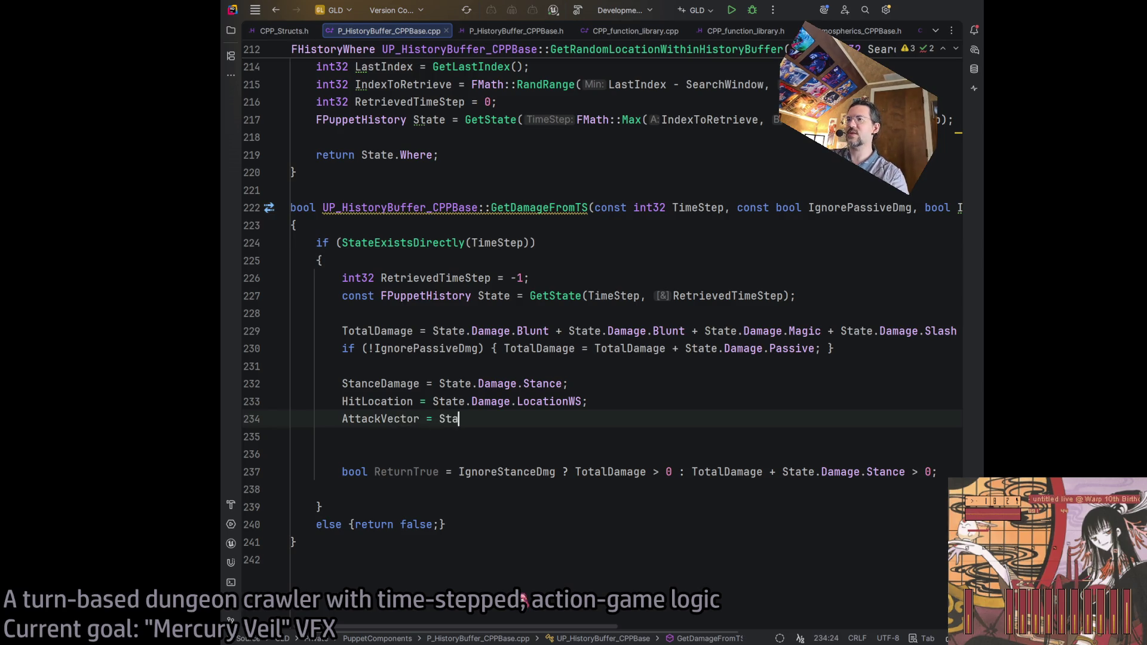
type("te.Damage.AttackVector;")
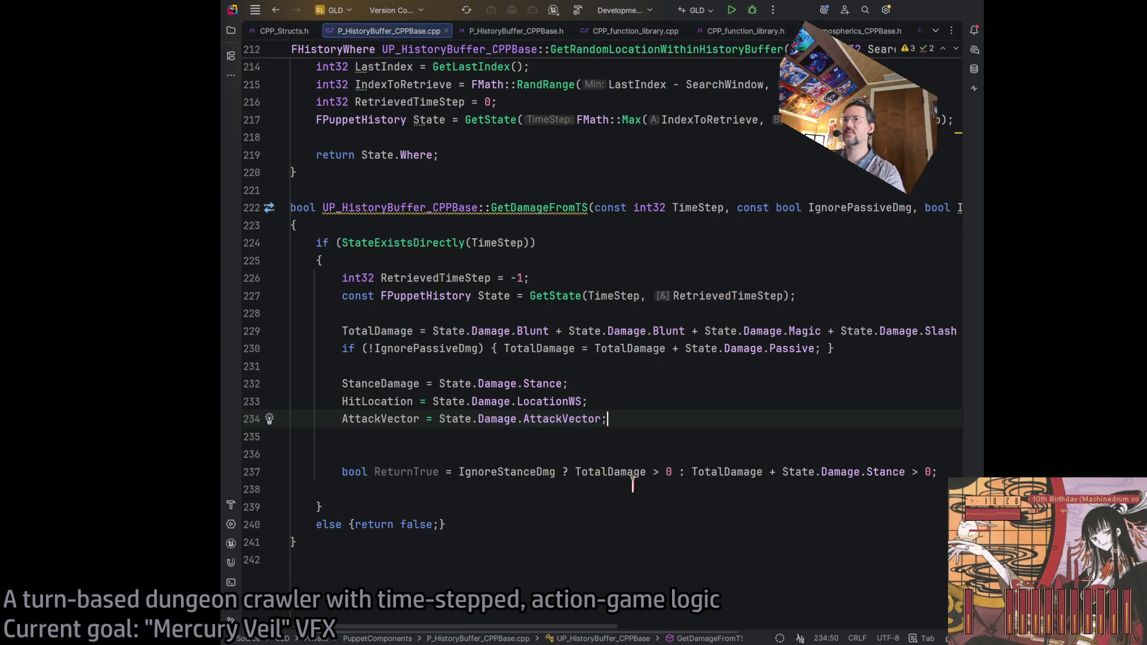
- Replace the bool ReturnTrue declaration with return and delete the leftover blank line
left_click(516, 438)
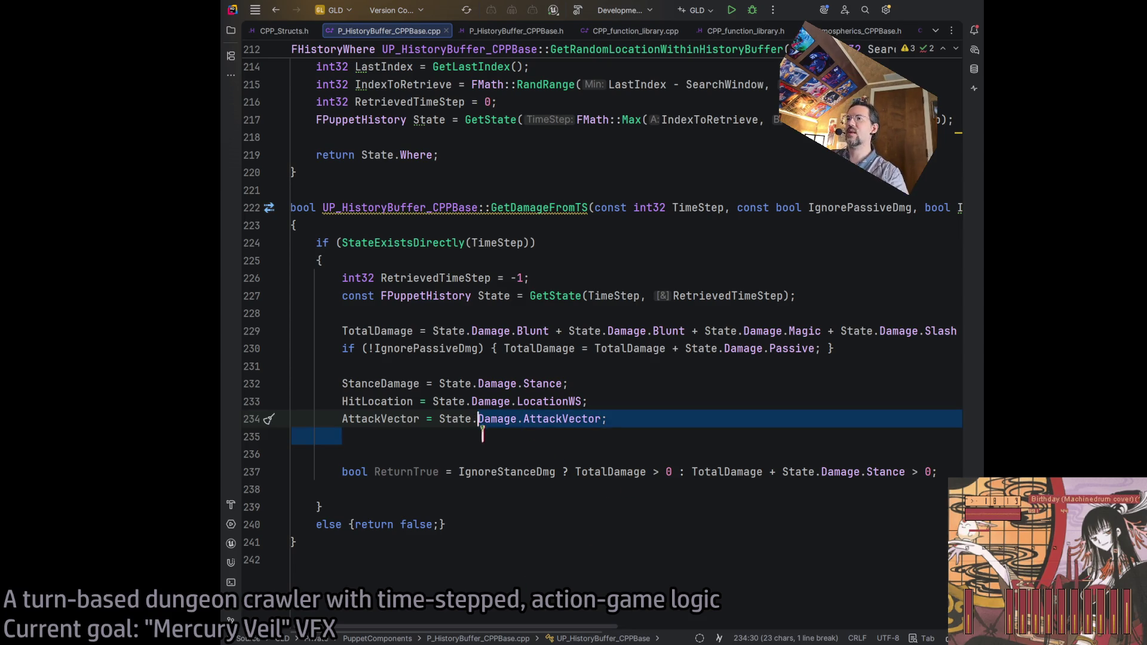
left_click(455, 473, "shift")
type("return IgnoreStanceDmg ? TotalDamage > 0 : TotalDamage + State.Damage.Stance > 0;")
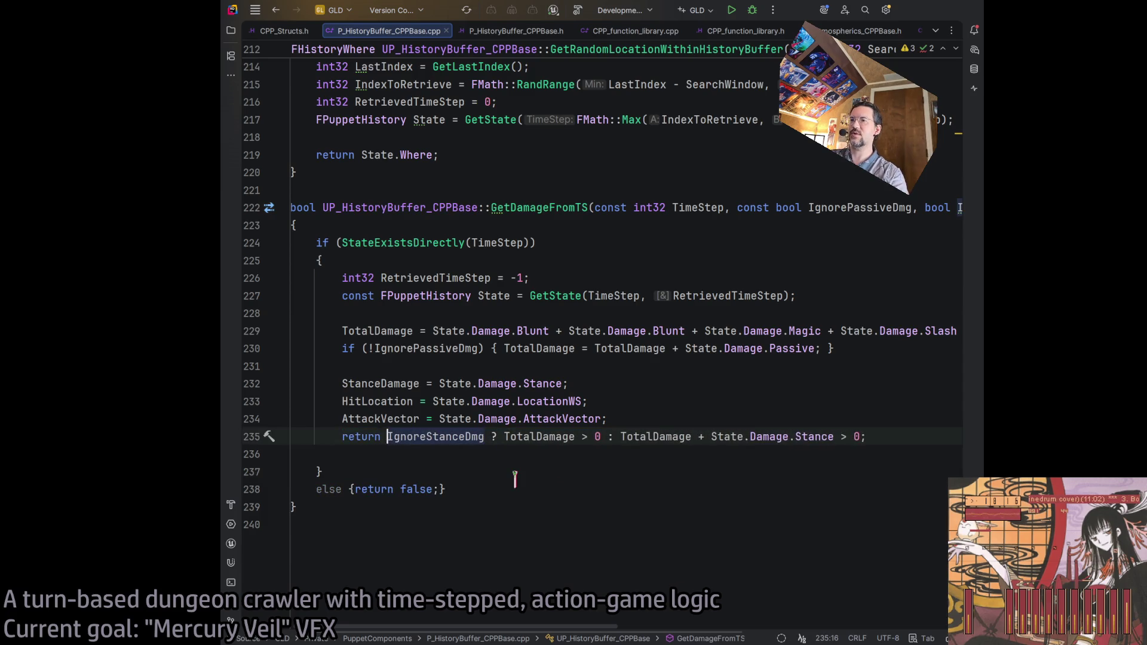
left_click(725, 462)
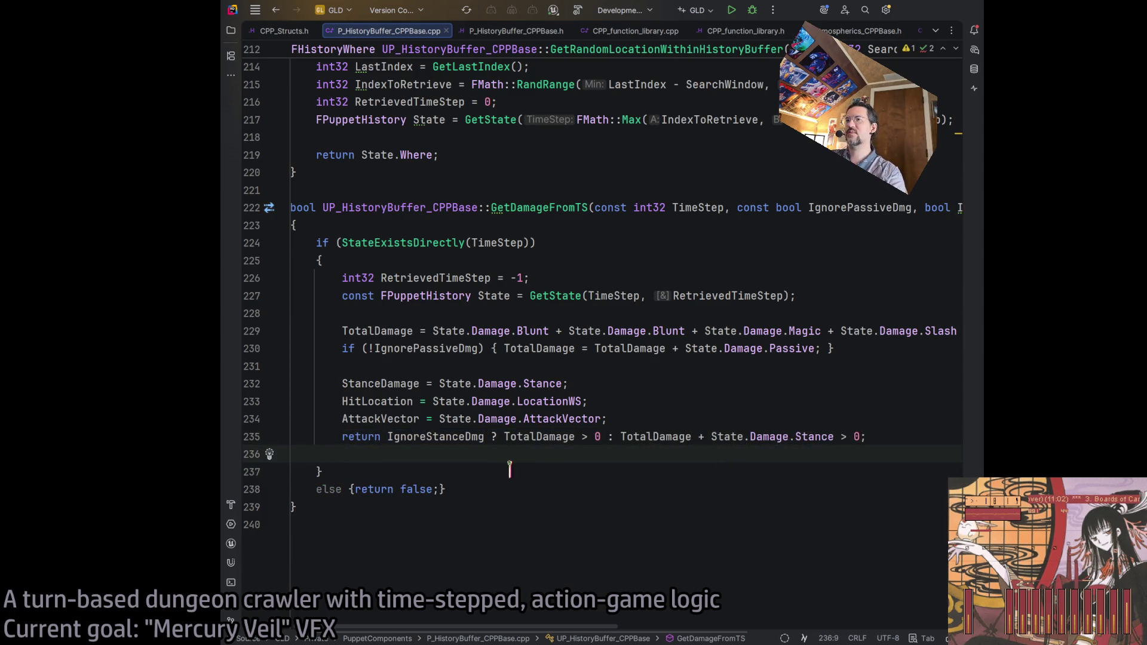
key("Delete")
left_click(517, 489)
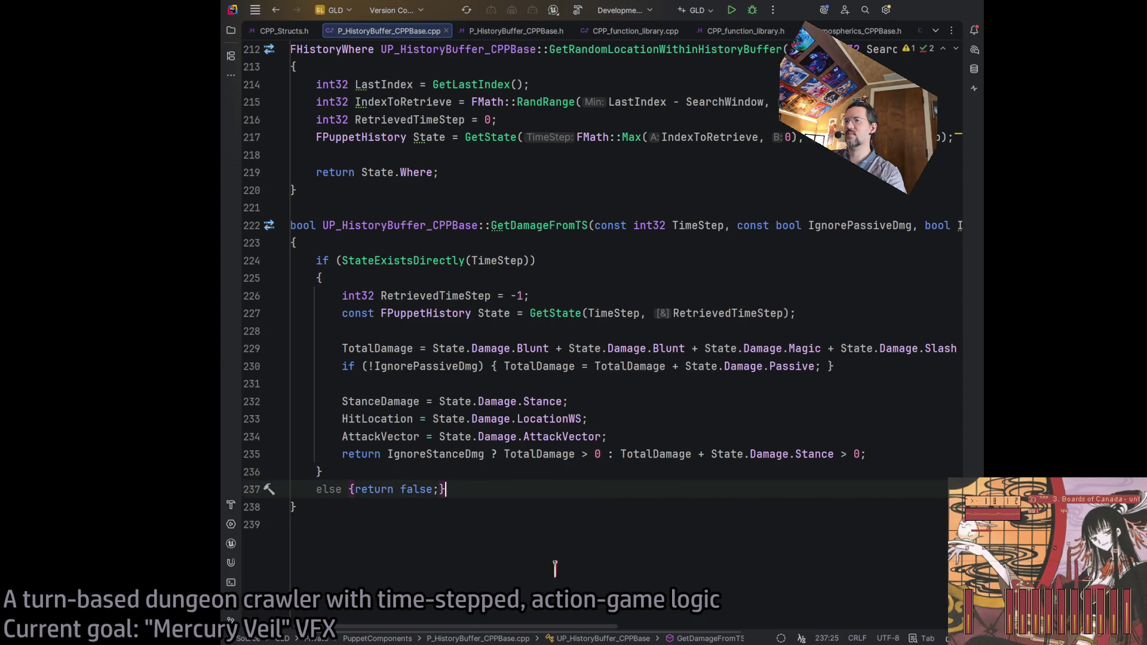
left_click(935, 454)
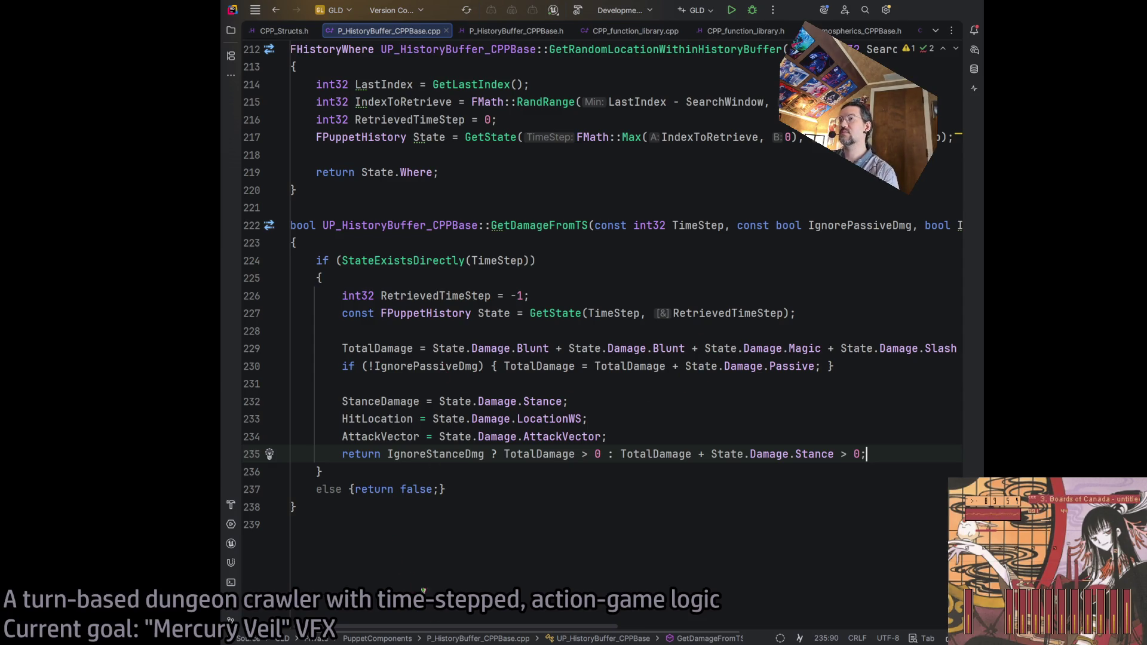
scroll(484, 628, "right", 1)
scroll(484, 627, "right", 5)
scroll(484, 627, "left", 8)
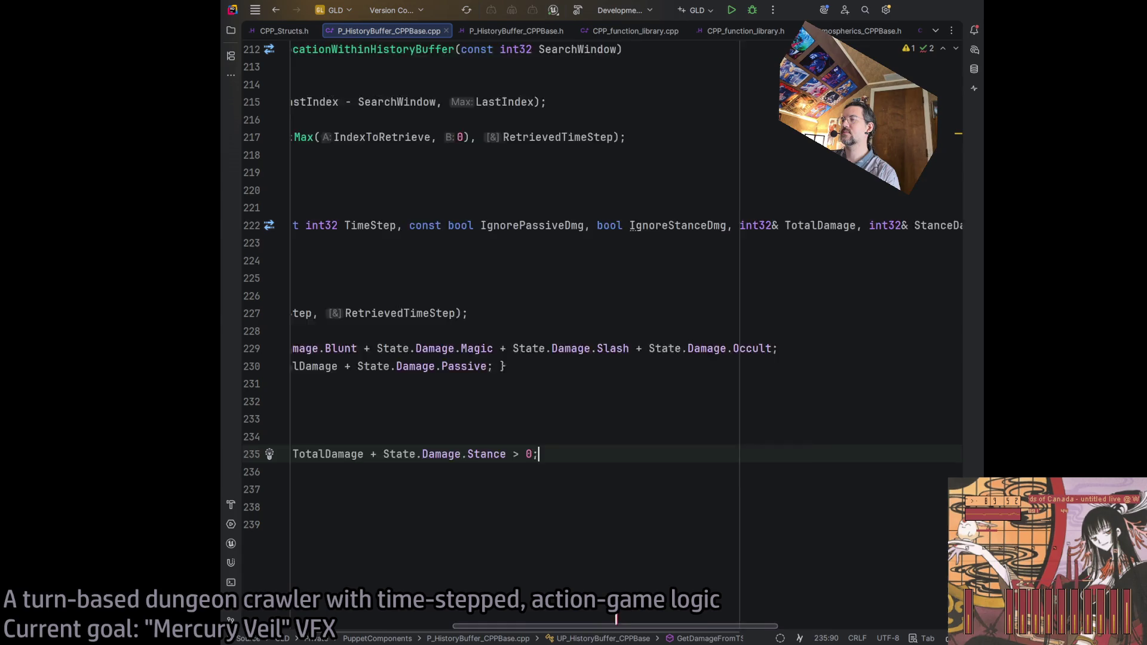
left_click(840, 366)
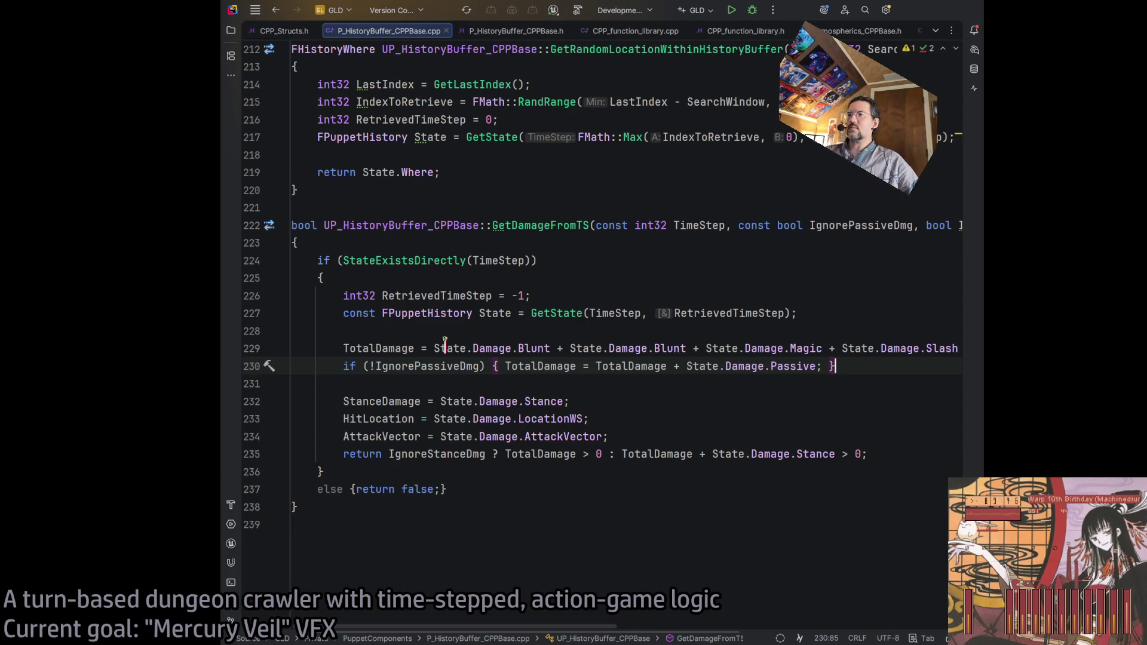
left_click(913, 466)
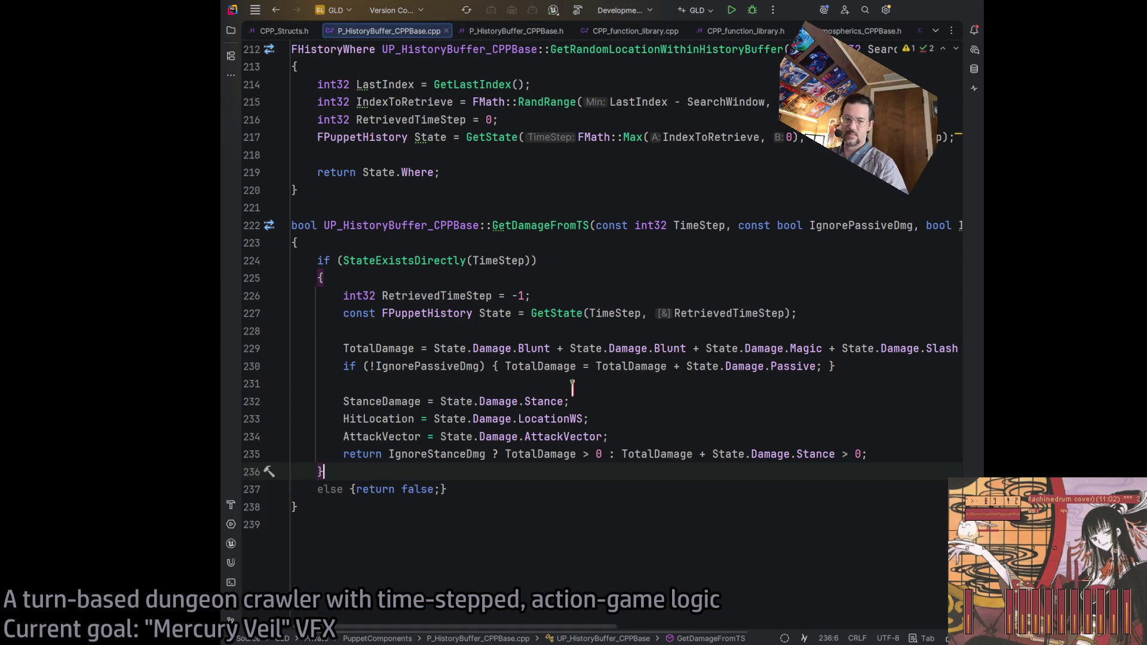
- Build the project, add spaces inside the else braces, and hide the finished build output
left_click(577, 10)
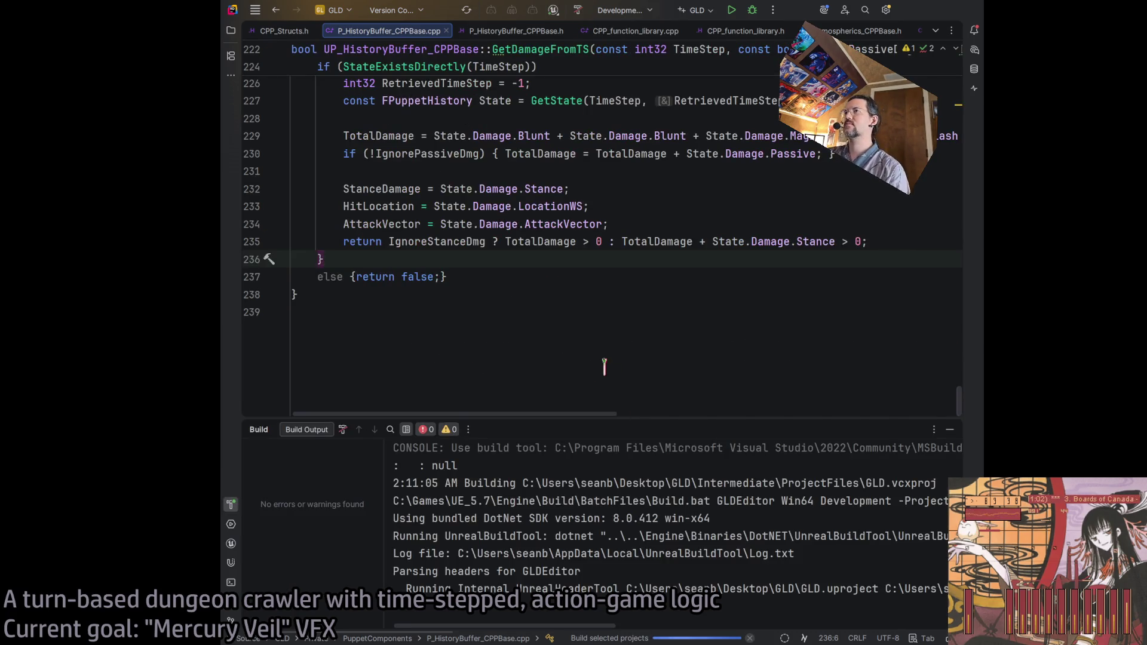
scroll(606, 363, "up", 3)
scroll(418, 364, "down", 2)
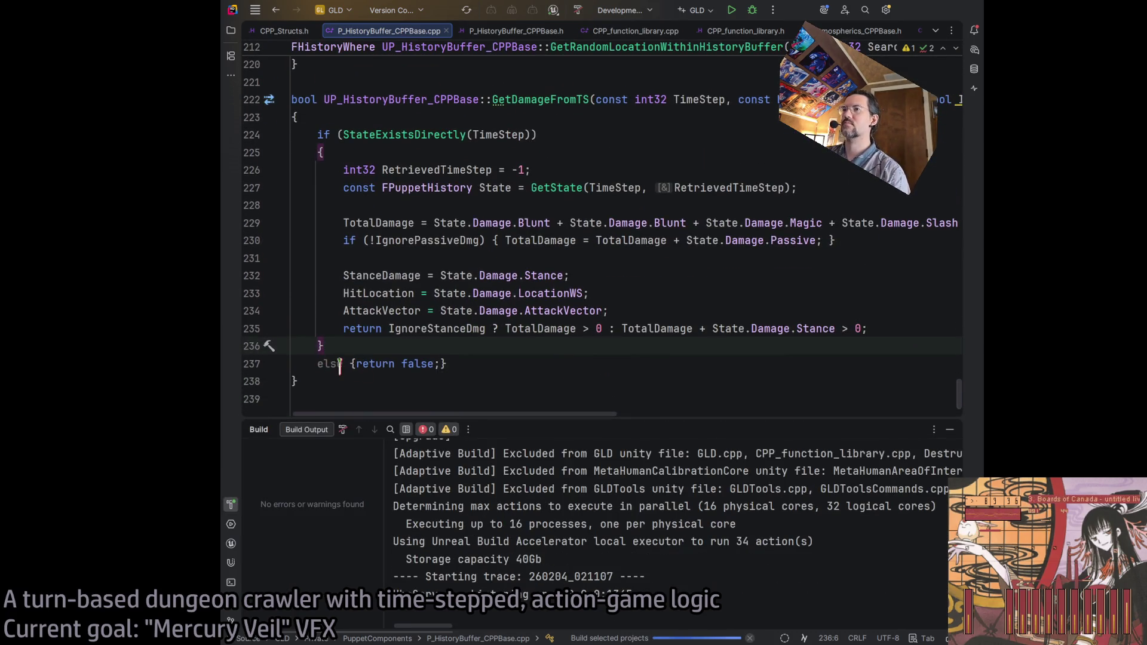
left_click(562, 363)
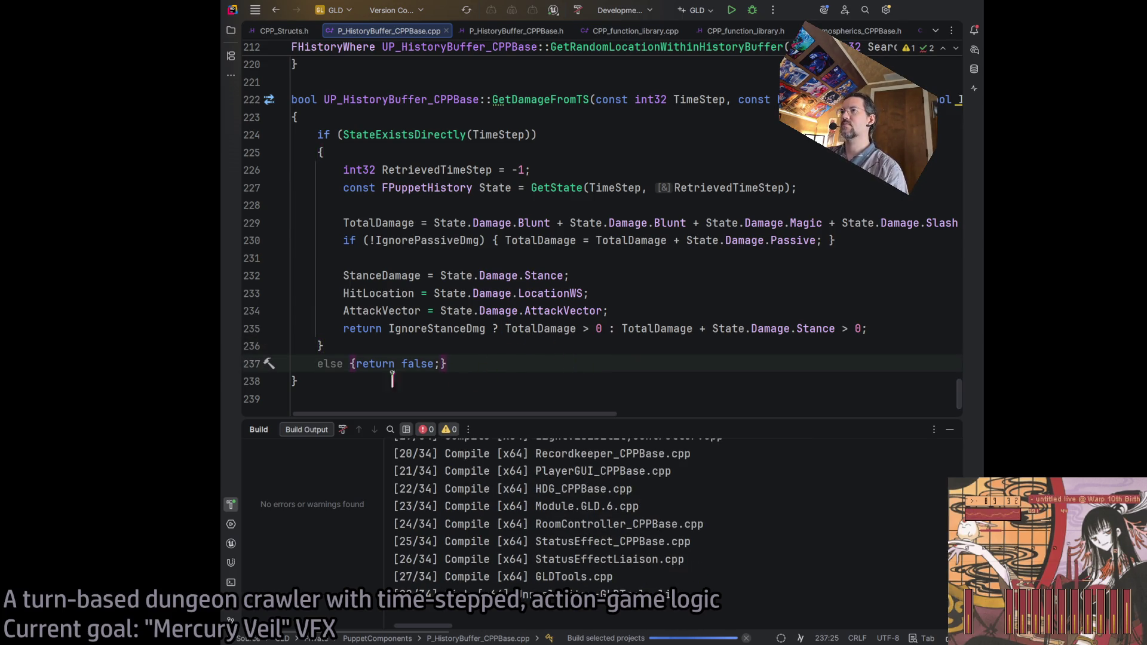
left_click(356, 365)
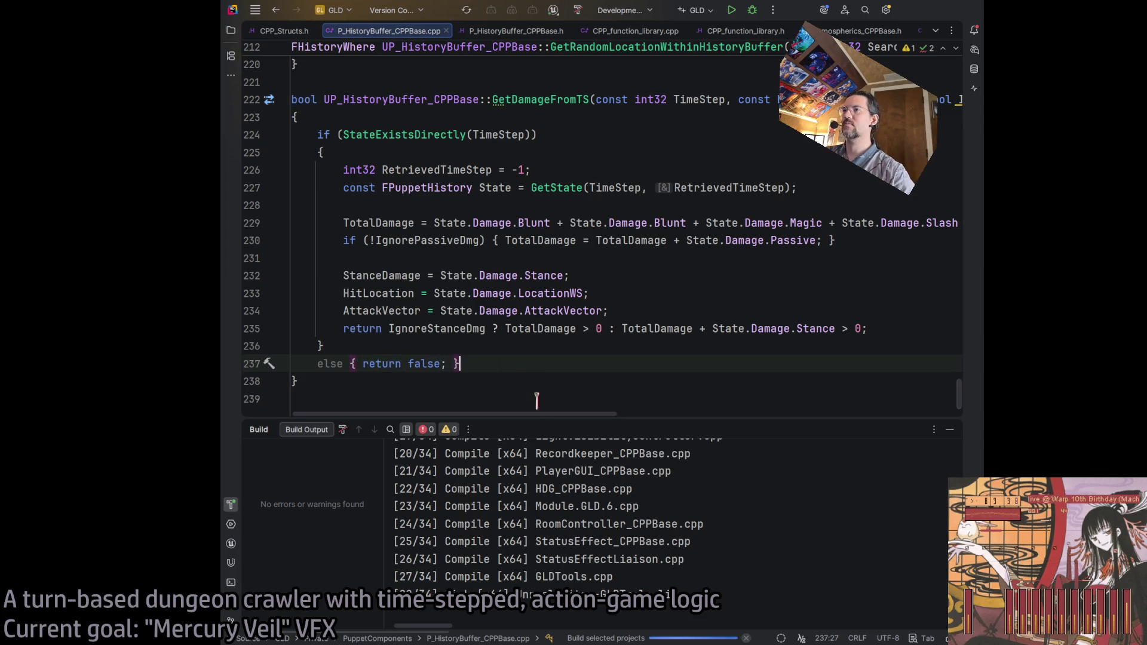
left_click(563, 363)
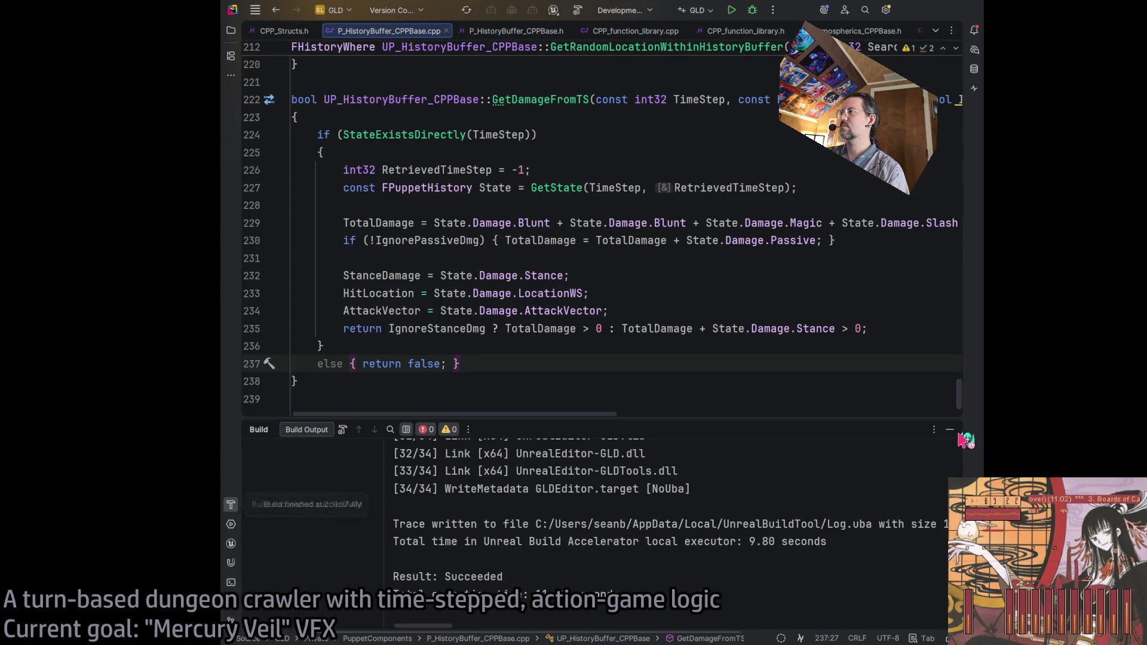
left_click(950, 429)
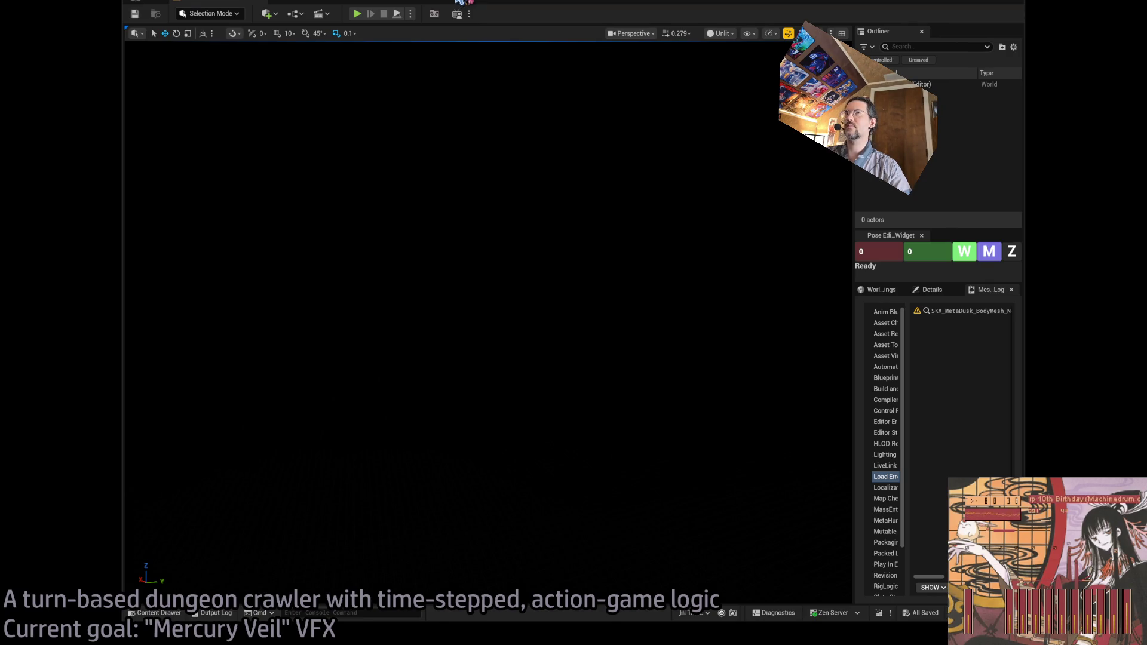
- Maximize the editor and delete Get State, Break Puppet History, Break Damage and History Buffer nodes
double_click(463, 2)
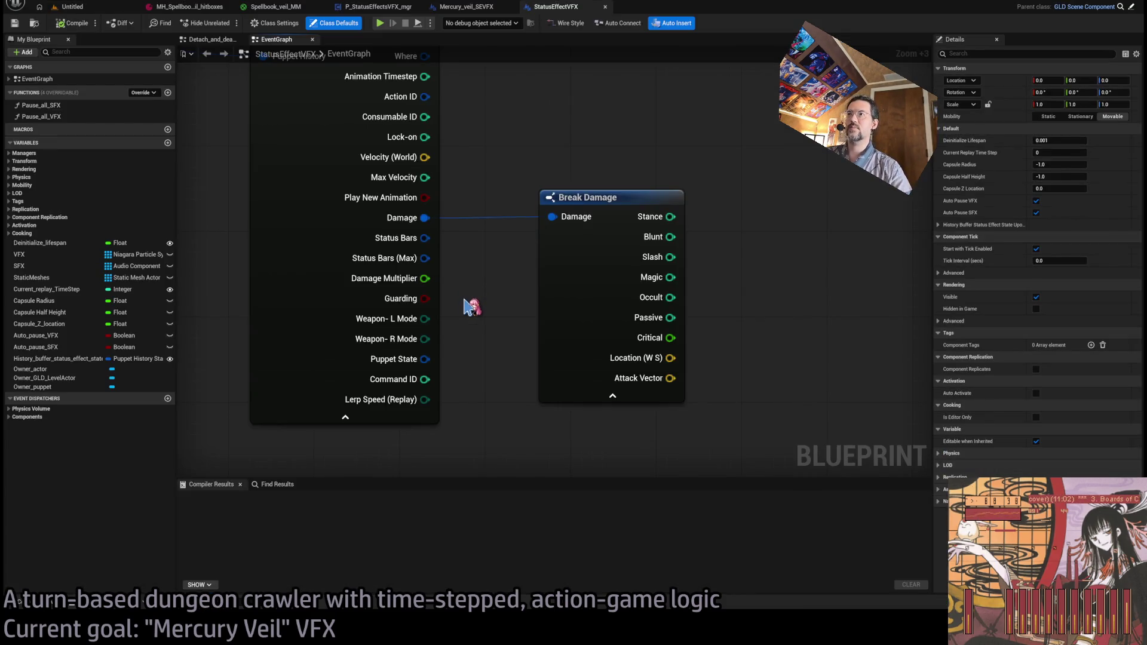
scroll(472, 304, "down", 6)
left_click_drag(836, 237, 405, 457)
key("Delete")
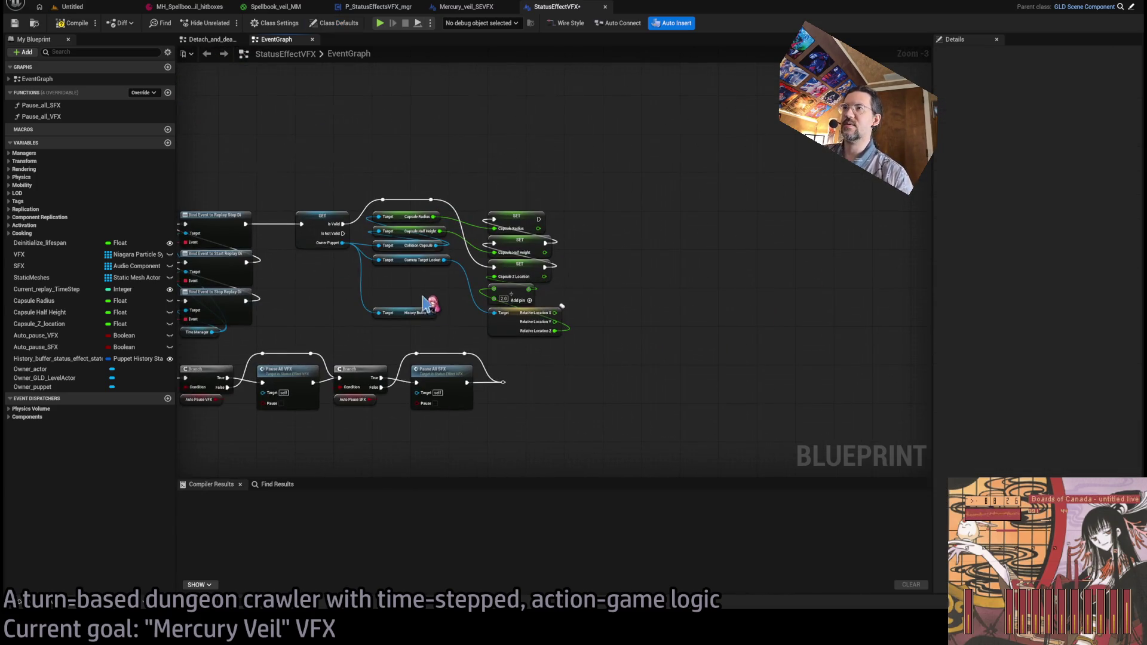
left_click(415, 313)
mouse_move(459, 302)
left_mouse_down()
mouse_move(512, 320)
mouse_move(720, 293)
mouse_move(595, 332)
left_mouse_up()
key("Delete")
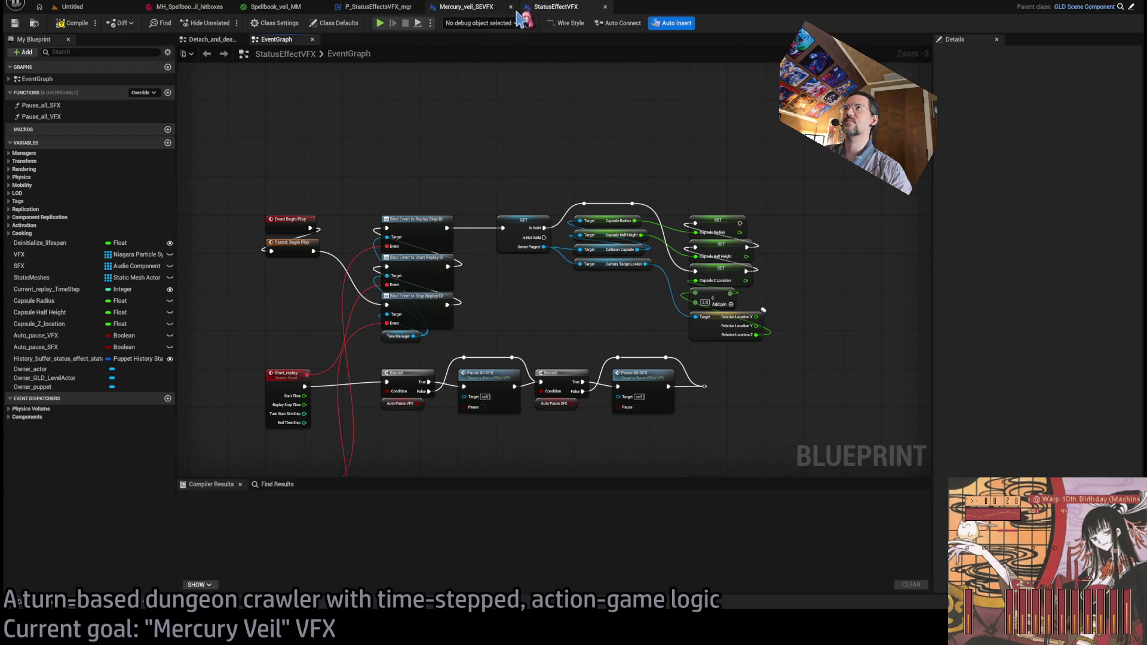
- Bring the StatusEffectVFX replay event nodes into view, then go to Mercury_veil_SEVFX
left_click(518, 13)
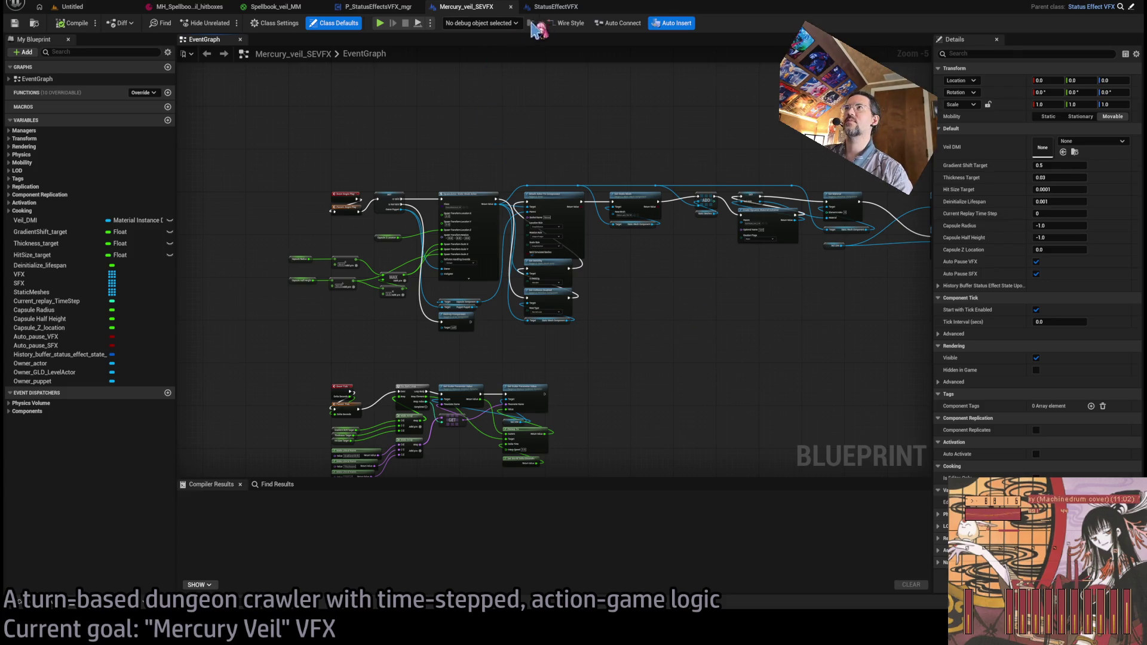
left_click(555, 7)
scroll(501, 235, "down", 1)
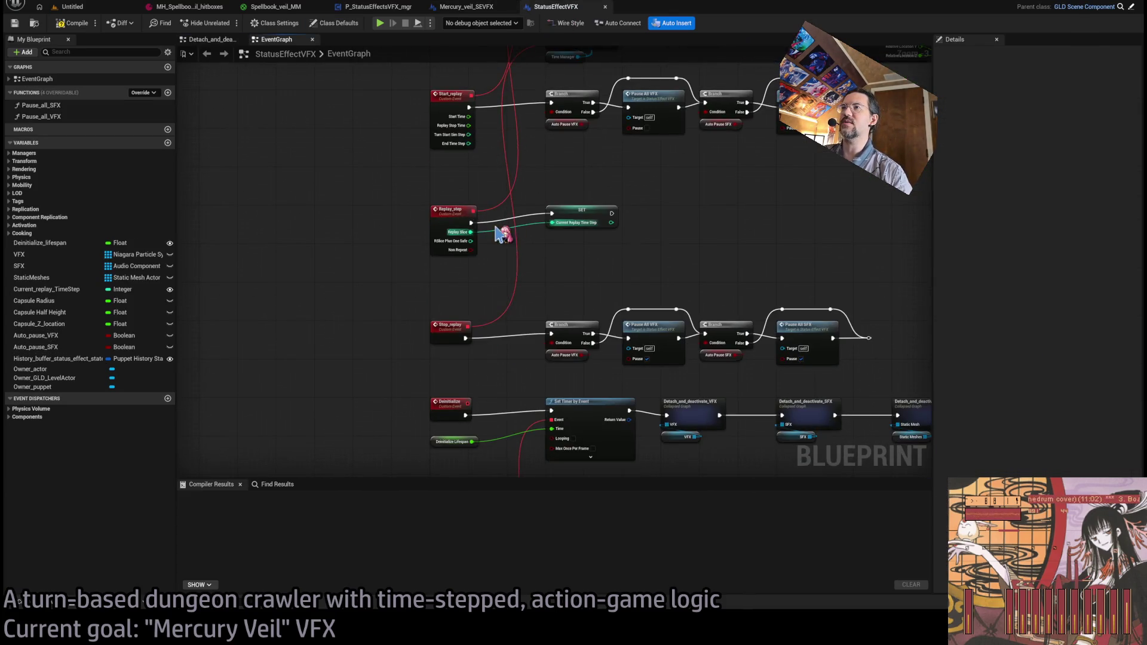
left_click_drag(651, 187, 604, 212)
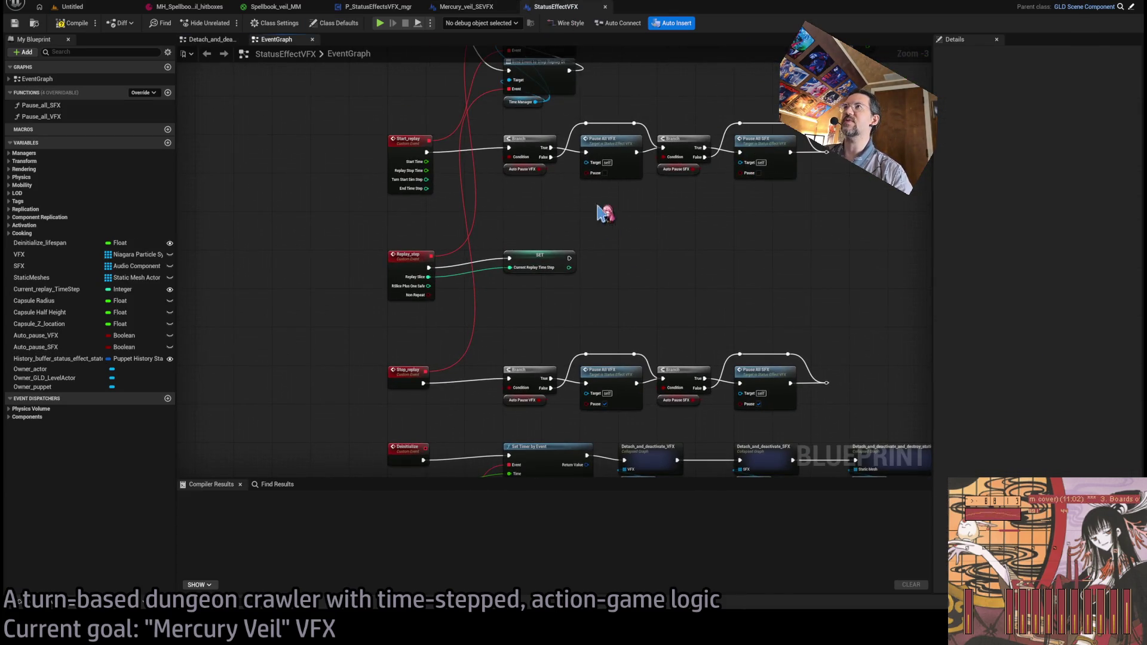
left_click(495, 7)
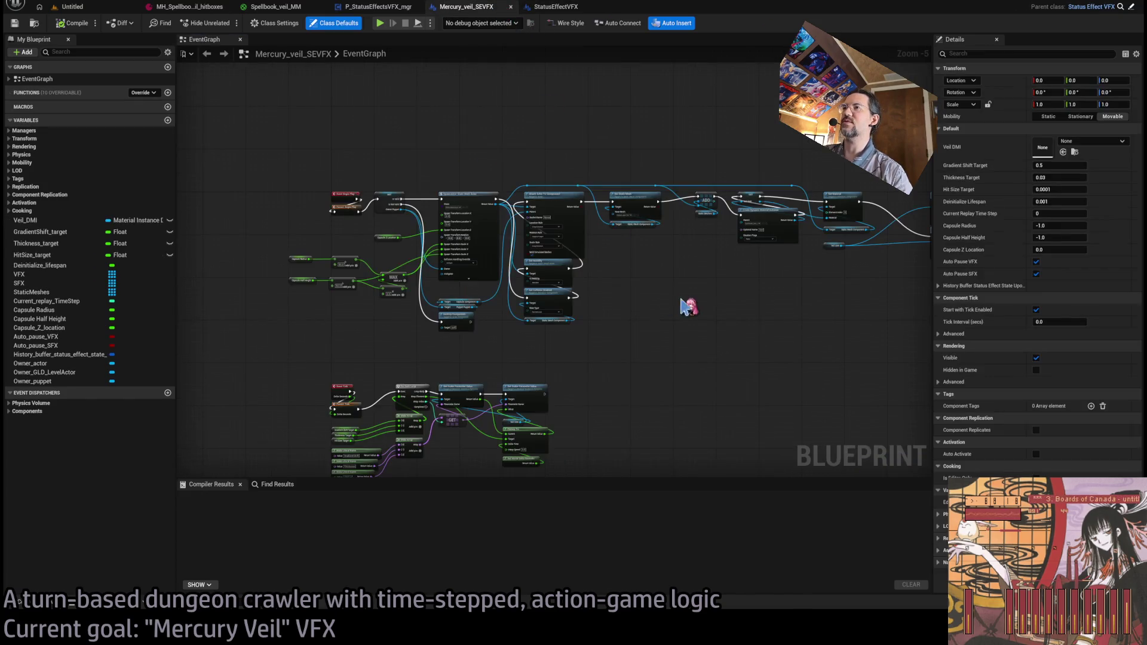
- Paste the Event Replay_step node into the Mercury_veil_SEVFX graph
left_click_drag(686, 305, 748, 89)
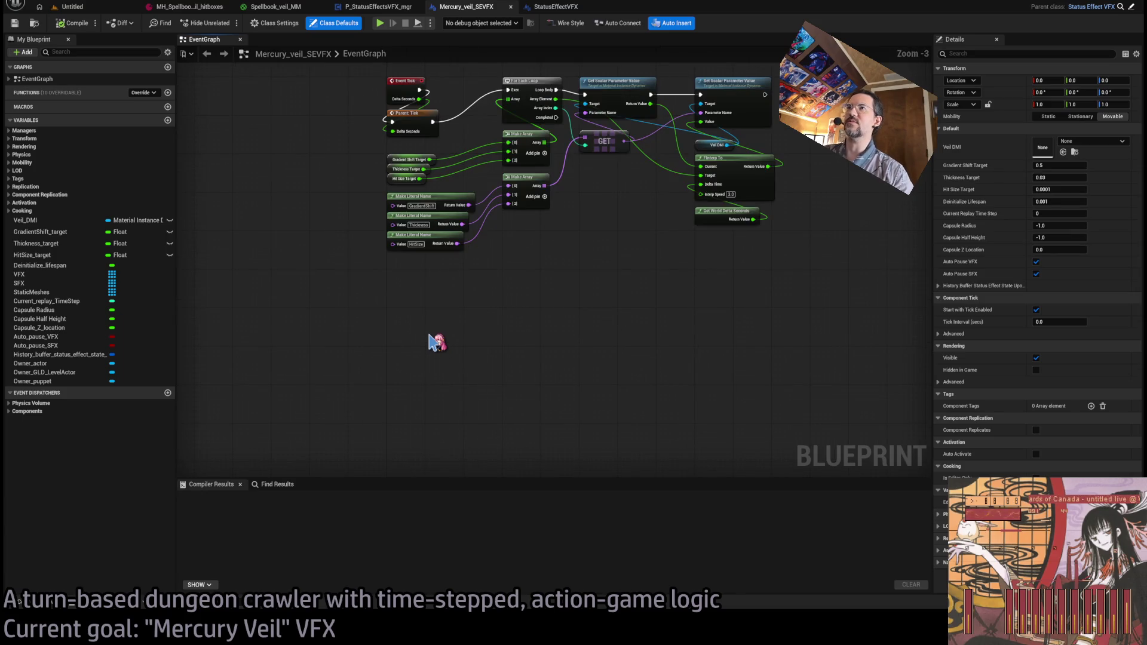
key("ctrl+v")
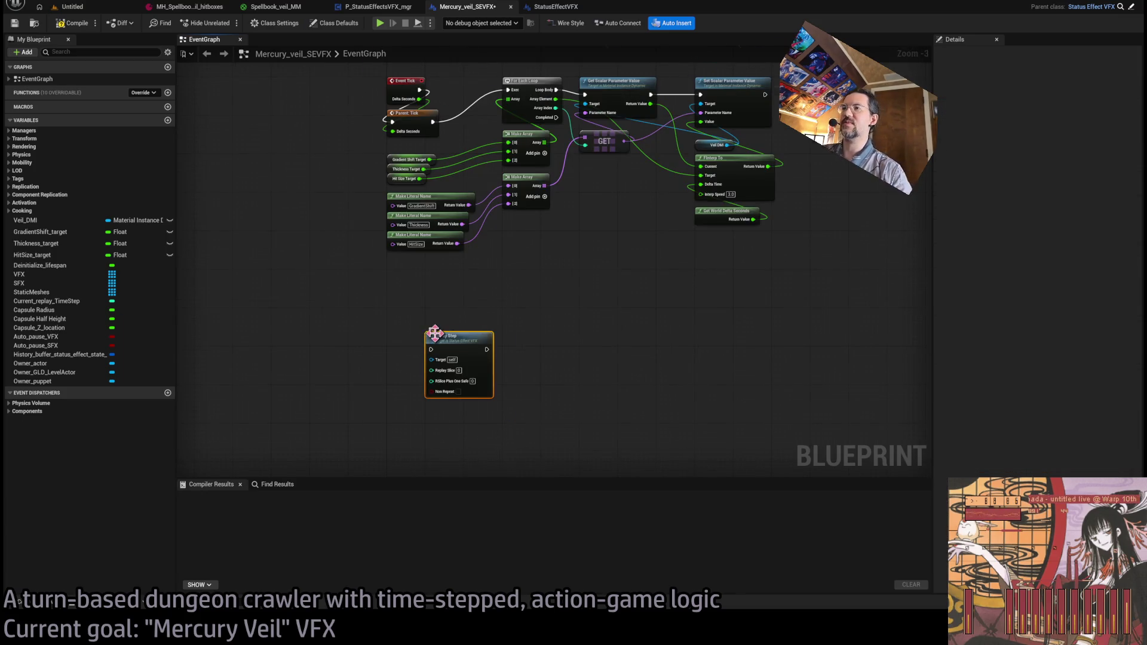
scroll(430, 334, "up", 3)
key("Delete")
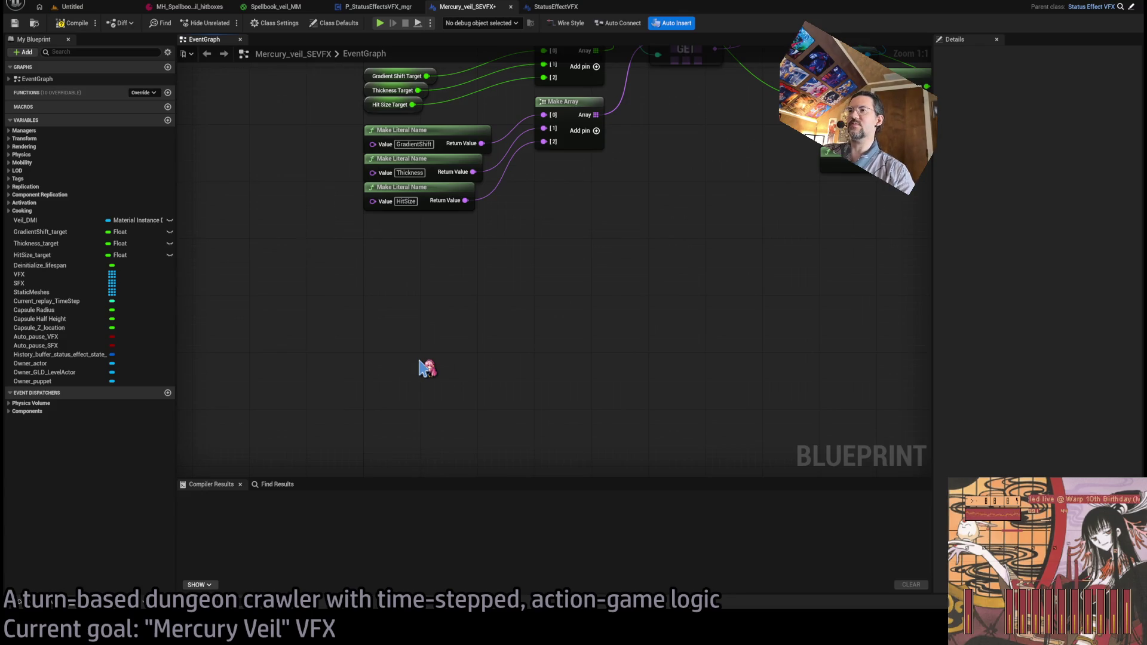
key("ctrl+v")
left_click_drag(440, 371, 389, 370)
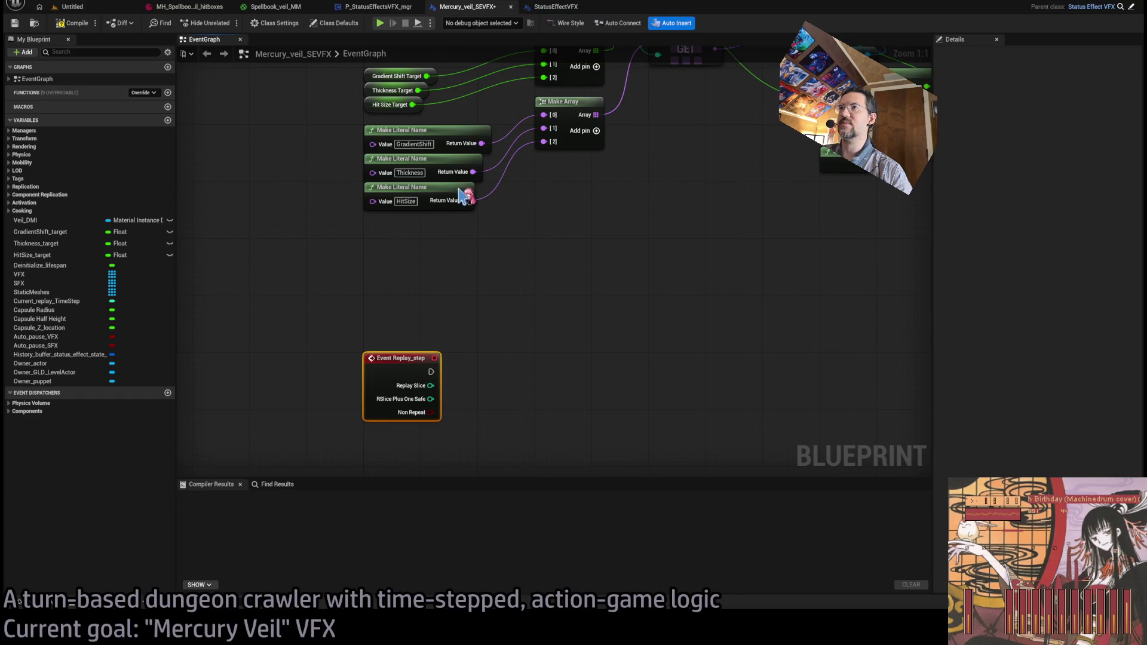
- Add a parent Replay_step call and wire execution, Replay Slice and remaining pins into it
right_click(413, 359)
left_click(465, 377)
left_click_drag(499, 280, 440, 354)
left_click_drag(497, 293, 440, 382)
left_click_drag(498, 319, 441, 398)
left_click(616, 367)
left_click_drag(616, 373, 595, 382)
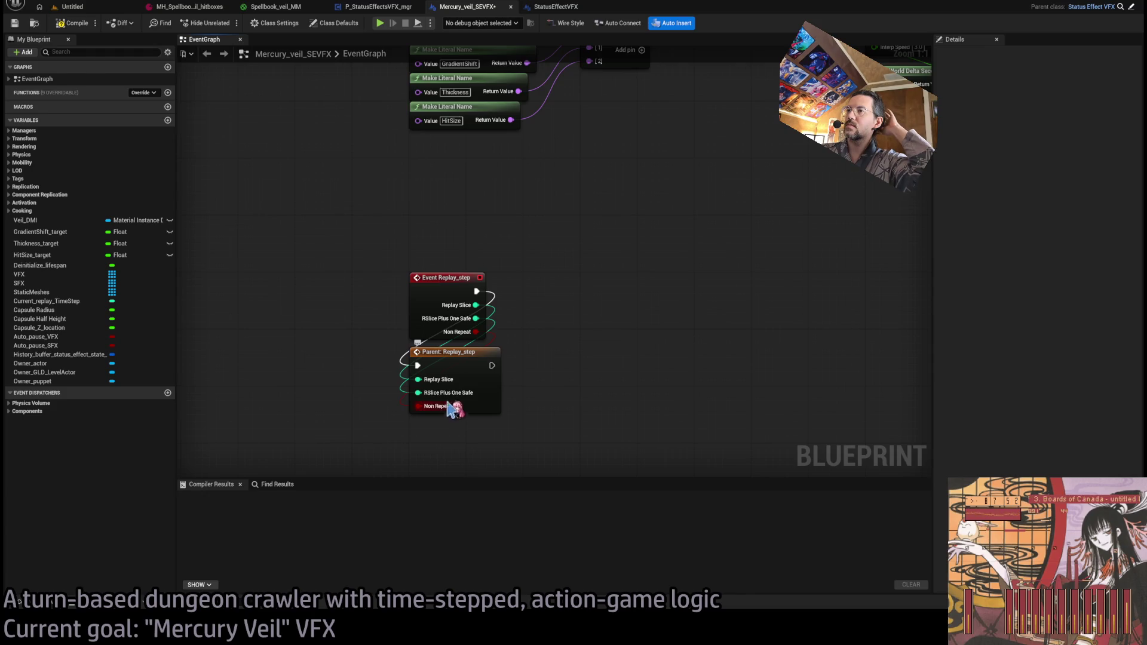
- Add a Current Replay Time Step getter below the parent call
mouse_move(492, 365)
left_mouse_down()
mouse_move(607, 305)
mouse_move(600, 269)
left_mouse_up()
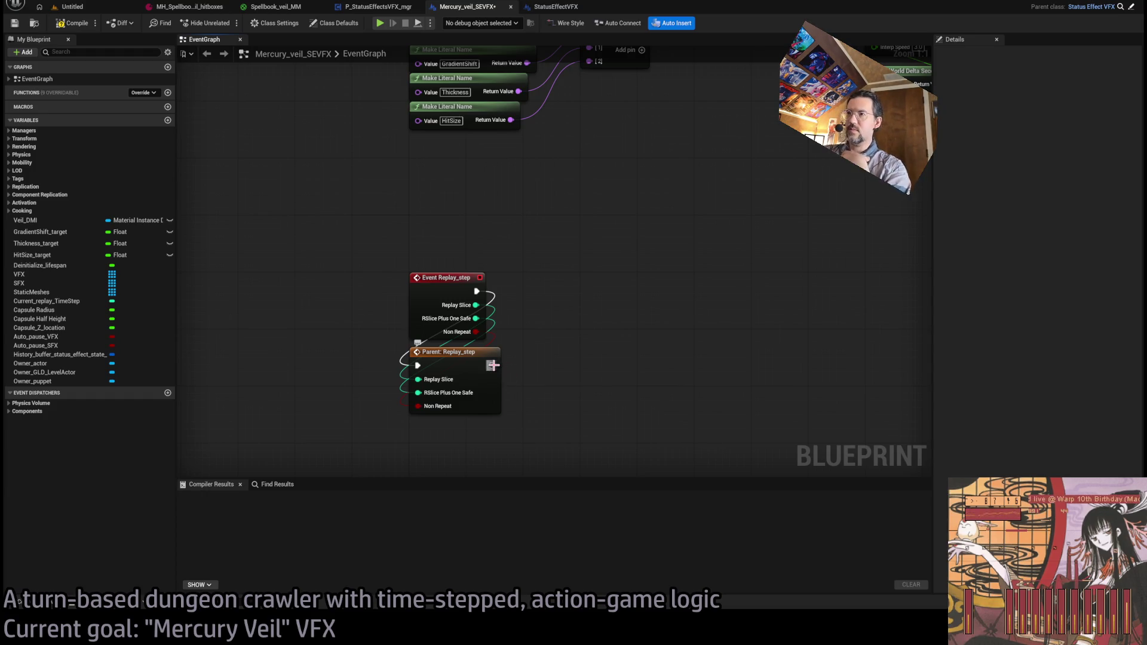
mouse_move(491, 365)
left_mouse_down()
mouse_move(597, 274)
mouse_move(500, 353)
left_mouse_up()
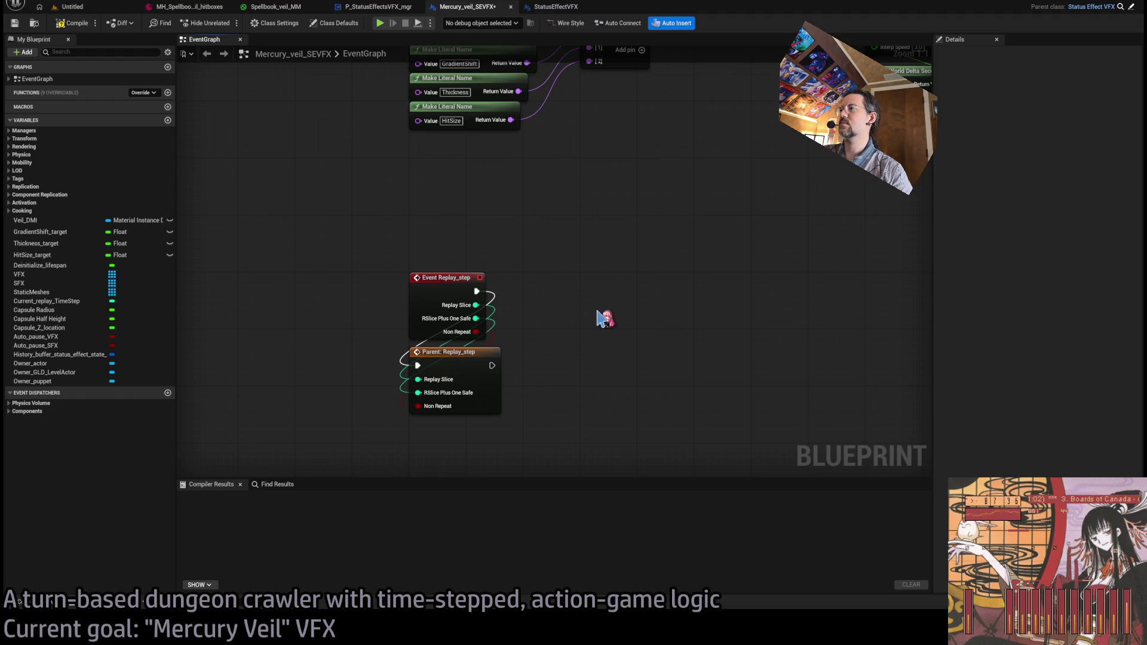
key("ctrl+v")
left_click_drag(606, 329, 604, 429)
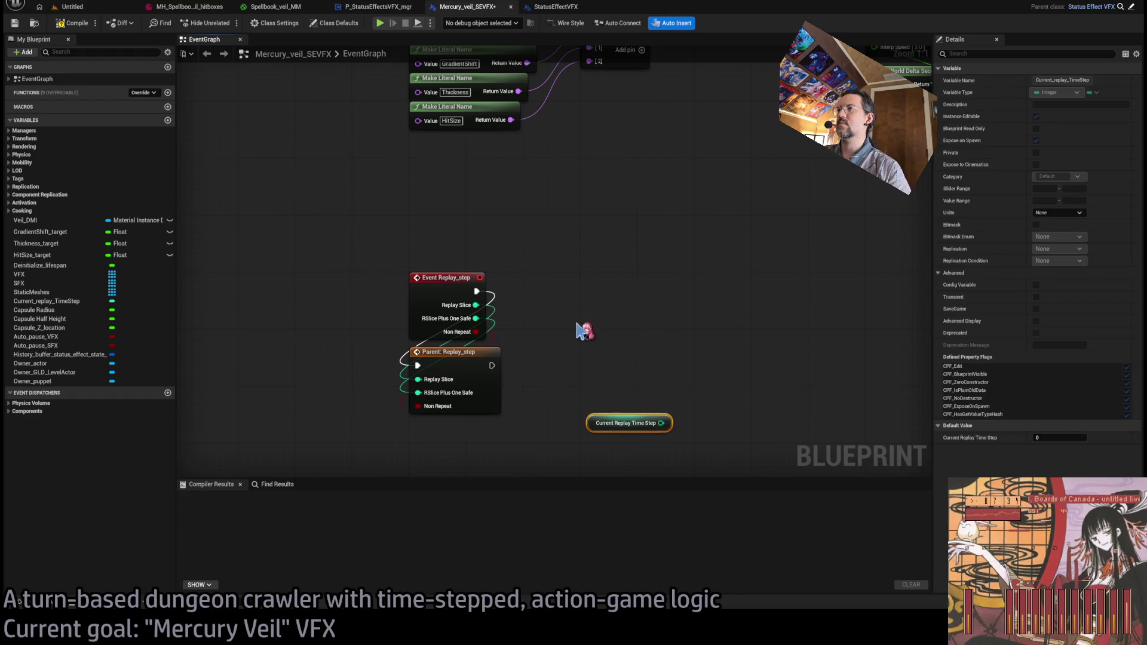
- Add an Owner Puppet getter and read its History Buffer
scroll(576, 379, "down", 3)
left_click_drag(503, 384, 627, 435)
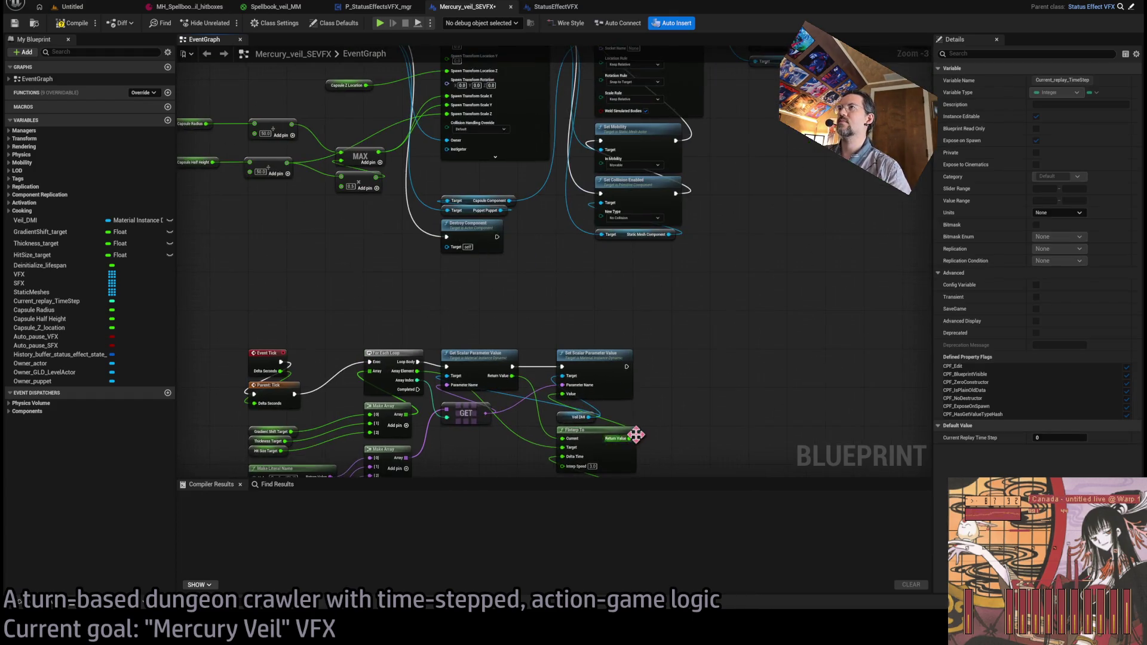
left_click_drag(568, 320, 604, 379)
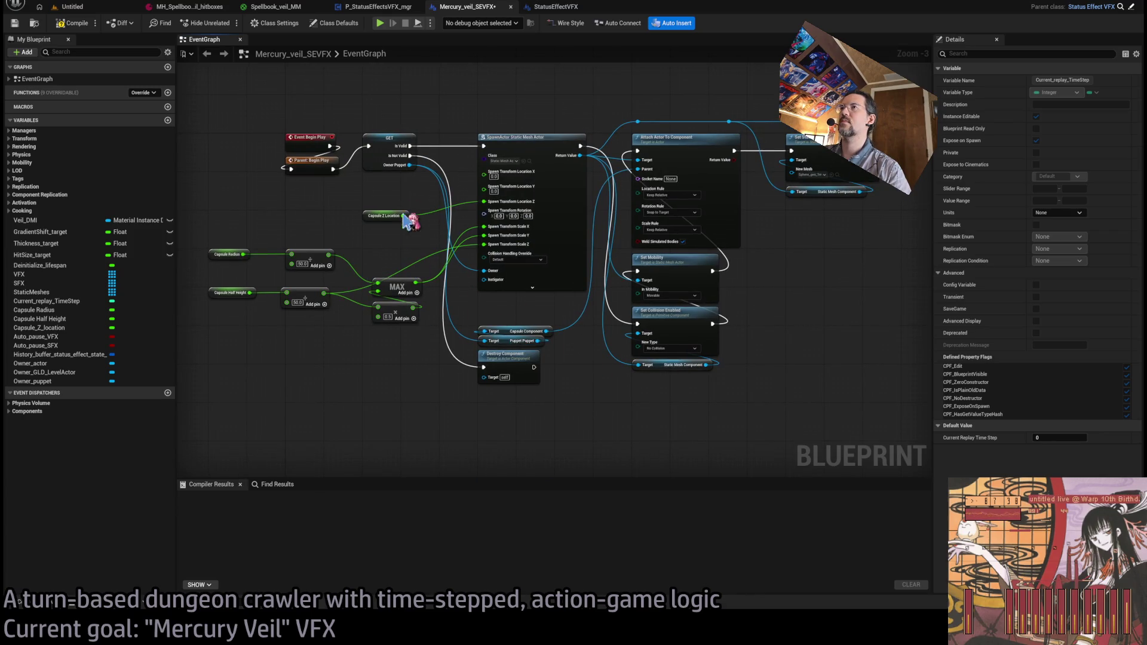
key("Home")
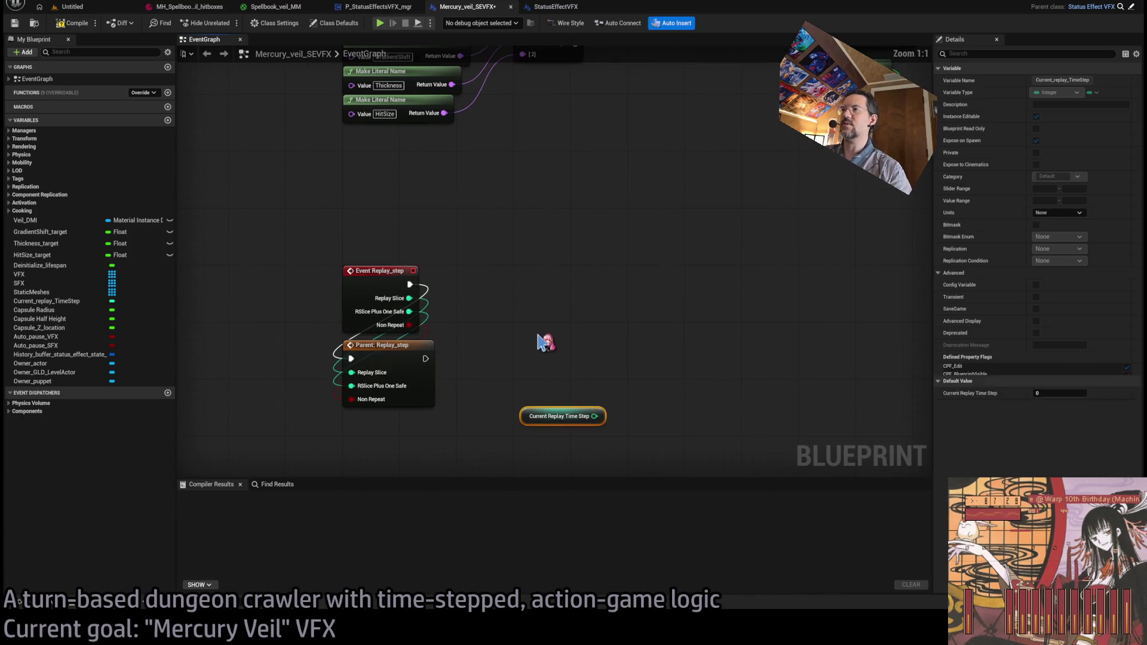
key("ctrl+v")
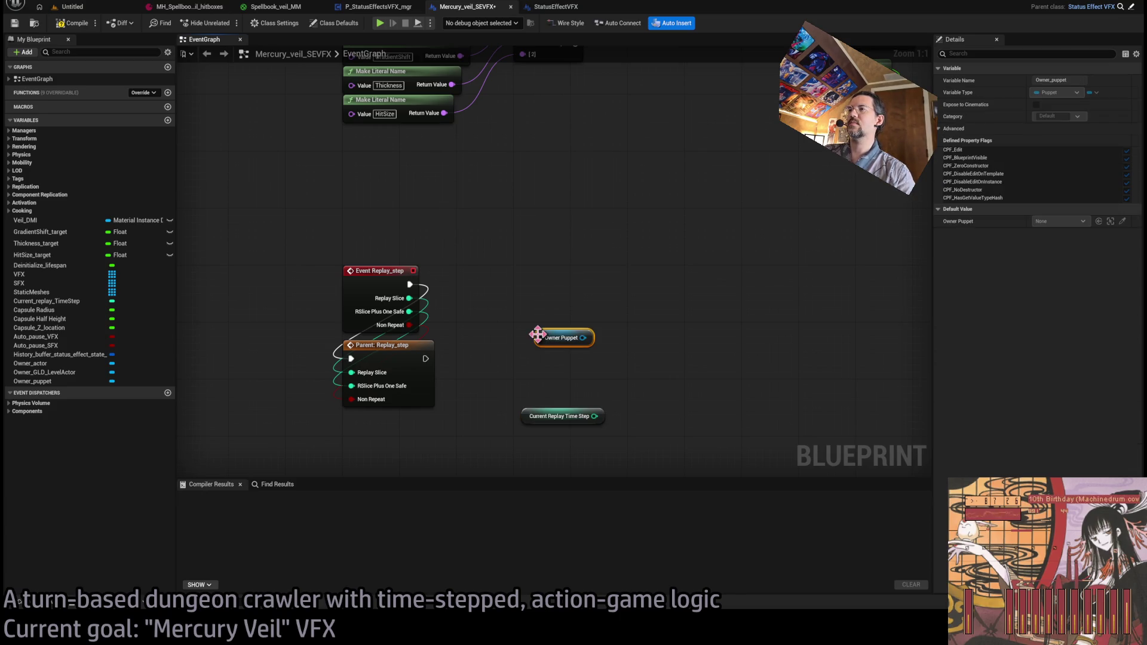
left_click_drag(591, 337, 532, 301)
mouse_move(620, 302)
left_mouse_down()
mouse_move(573, 251)
mouse_move(627, 218)
mouse_move(604, 214)
left_mouse_up()
left_click_drag(585, 304, 576, 323)
- Run Get damage from timestep after the parent call with the time step, ignoring passive damage
left_click(623, 207, "ctrl")
left_click_drag(622, 206, 599, 276)
left_click(675, 399)
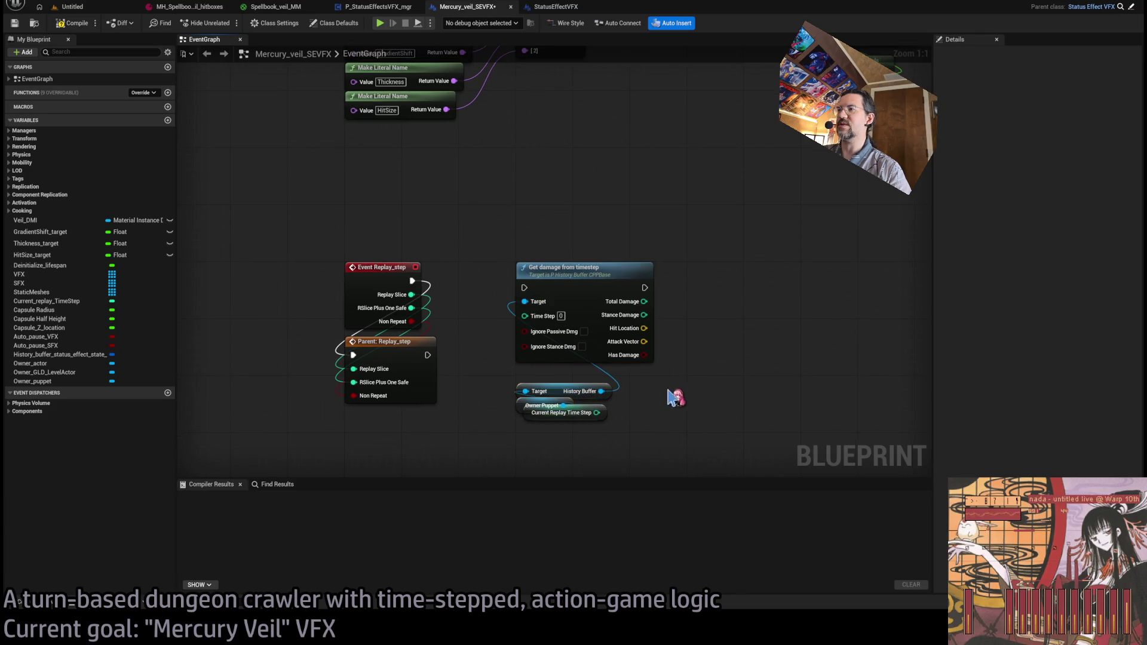
mouse_move(592, 417)
left_mouse_down()
mouse_move(588, 442)
mouse_move(528, 321)
left_mouse_up()
mouse_move(428, 355)
left_mouse_down()
mouse_move(479, 333)
mouse_move(525, 287)
left_mouse_up()
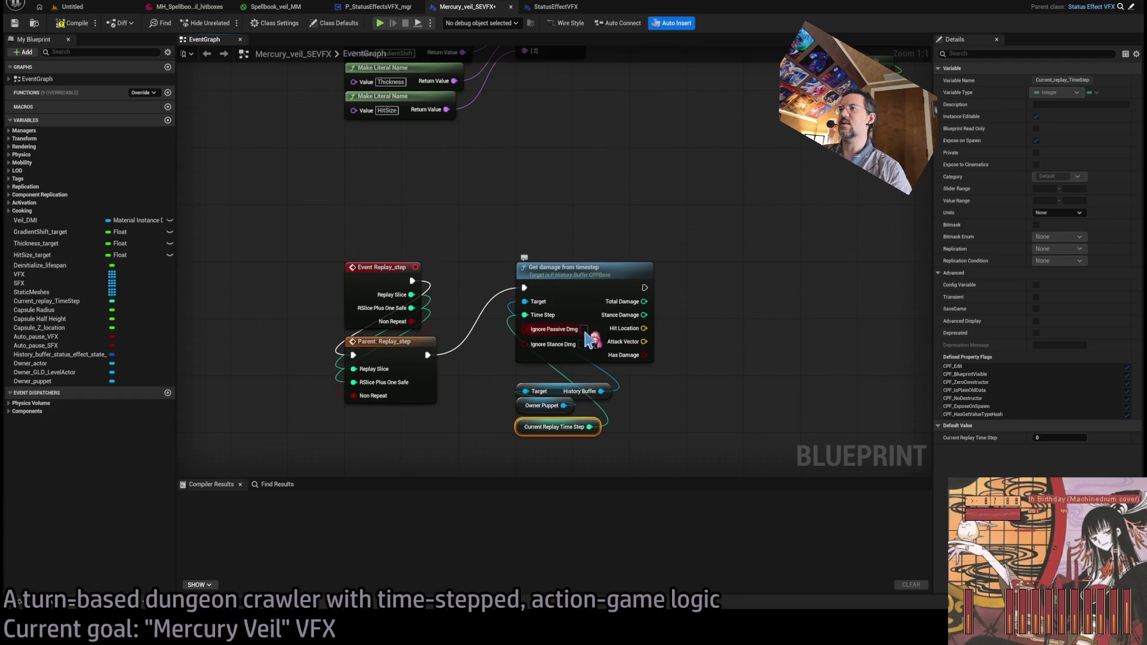
left_click(687, 368)
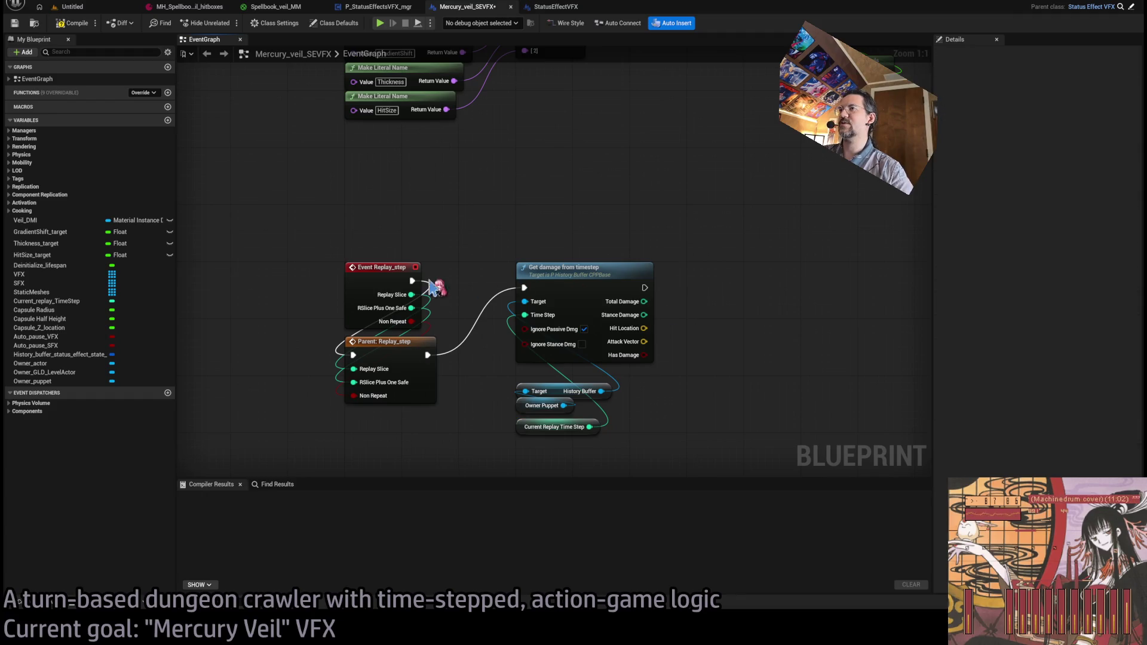
left_click_drag(737, 339, 596, 335)
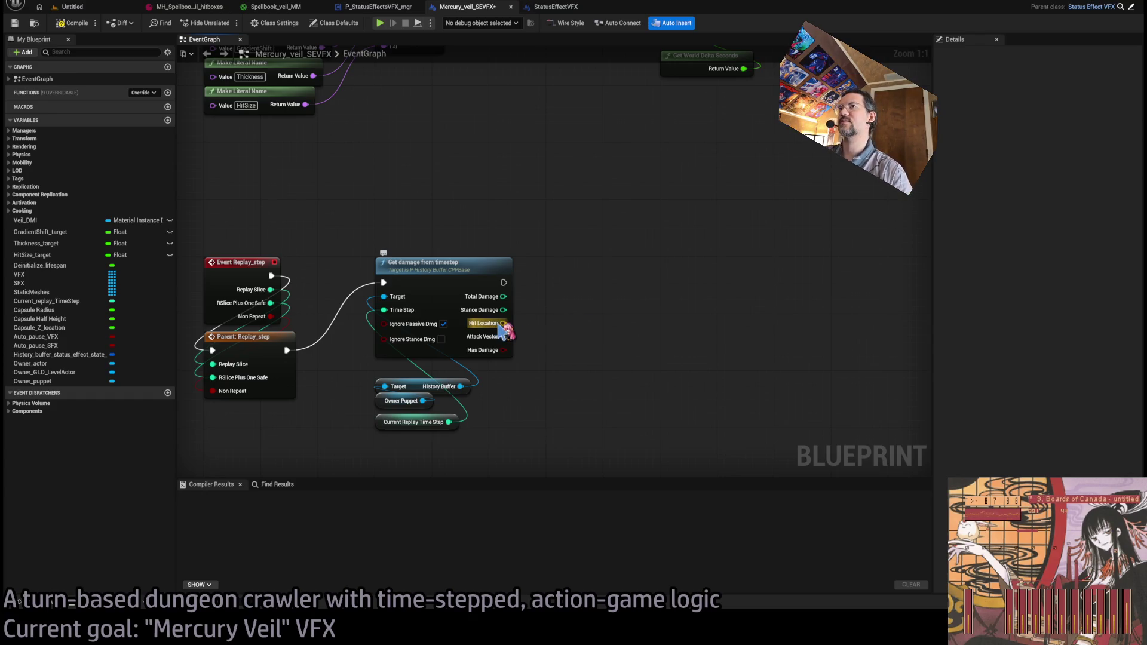
- Add a Draw Debug Arrow starting at Hit Location with a Duration of 2
left_click_drag(499, 324, 673, 321)
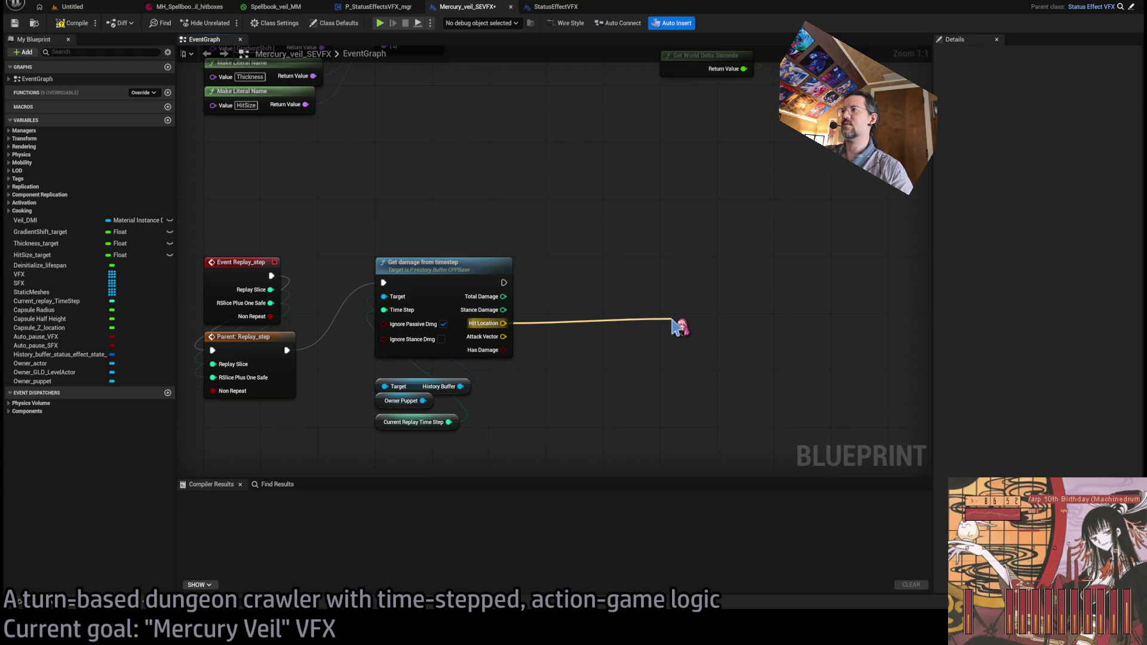
left_click_drag(730, 327, 724, 265)
left_click(588, 319)
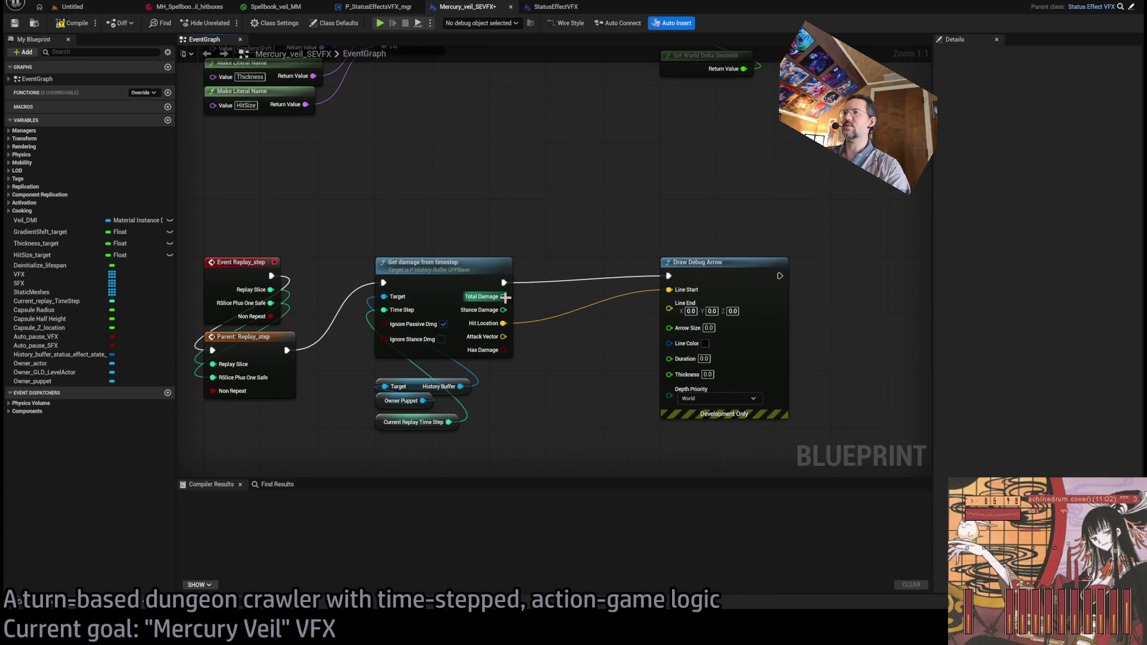
left_click_drag(563, 372, 542, 367)
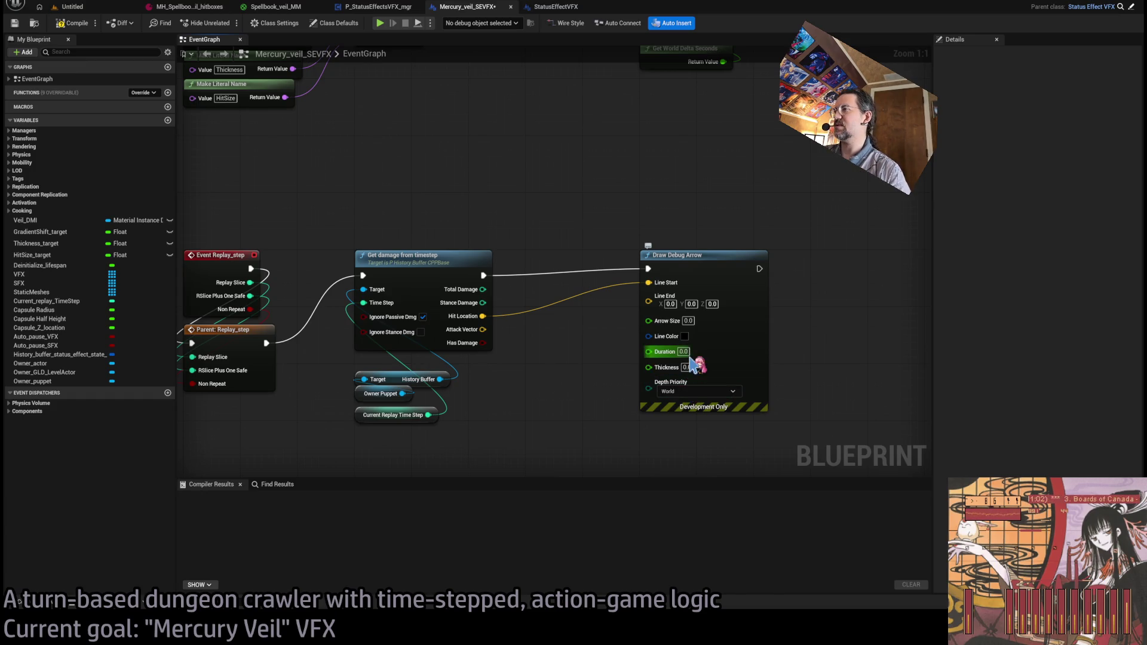
type("2")
left_click(683, 352)
type("2")
key("Return")
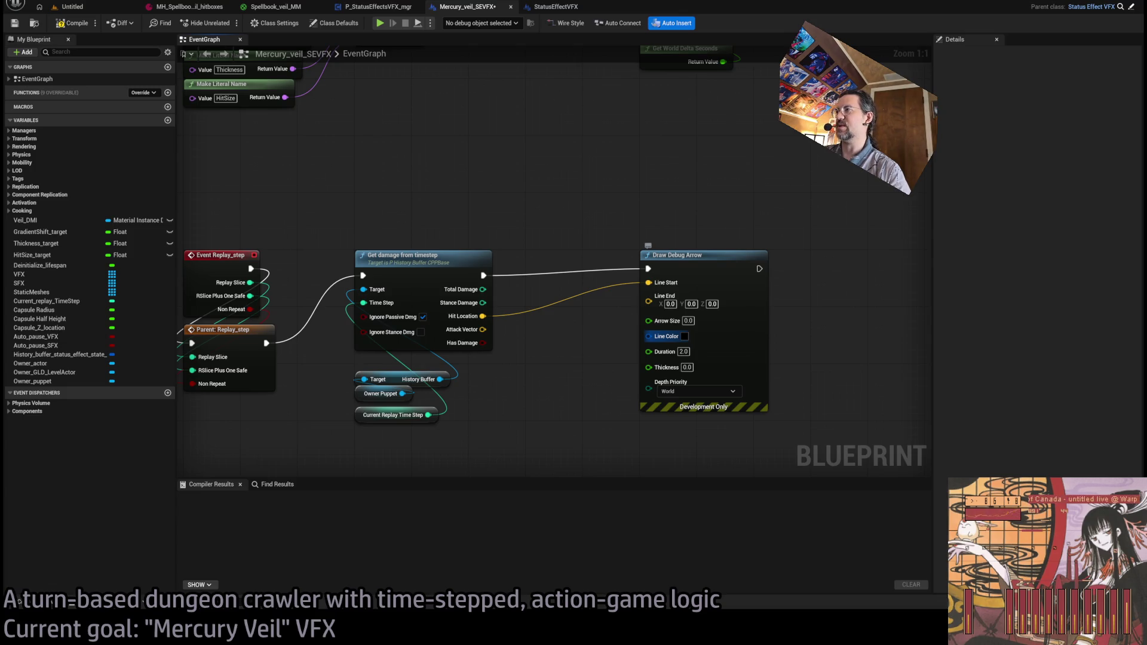
- Set Line End to Hit Location + Attack Vector × 20 and Arrow Size 5
mouse_move(483, 329)
left_mouse_down()
mouse_move(526, 394)
mouse_move(532, 333)
mouse_move(545, 444)
left_mouse_up()
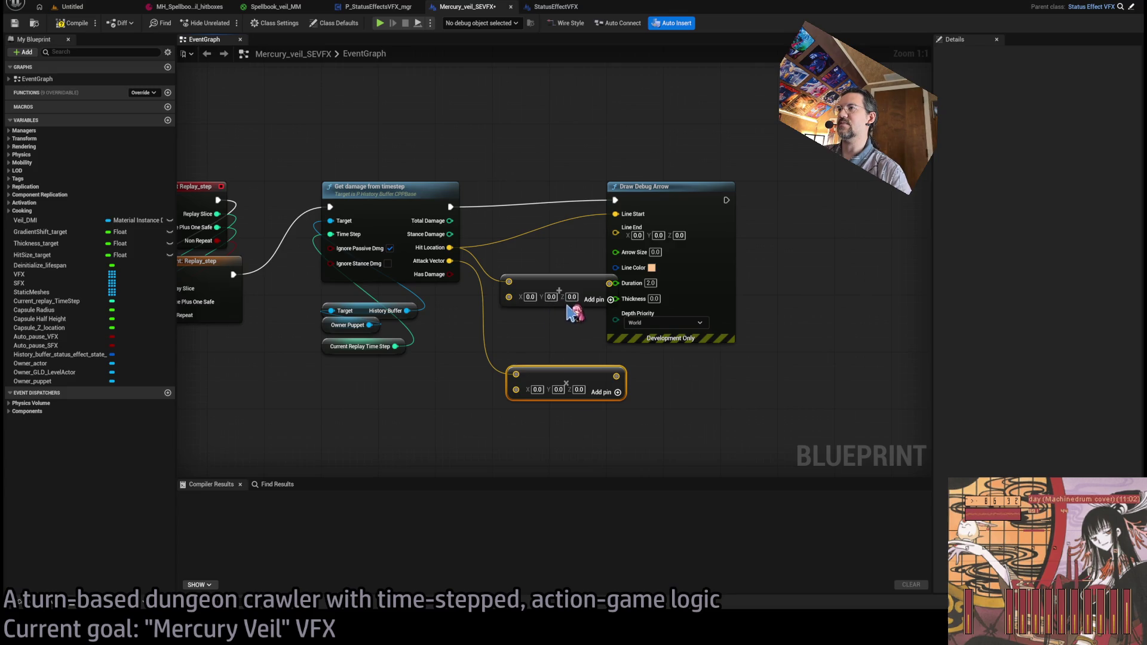
left_click(528, 394)
type("20")
mouse_move(562, 375)
left_mouse_down()
mouse_move(530, 289)
mouse_move(615, 227)
left_mouse_up()
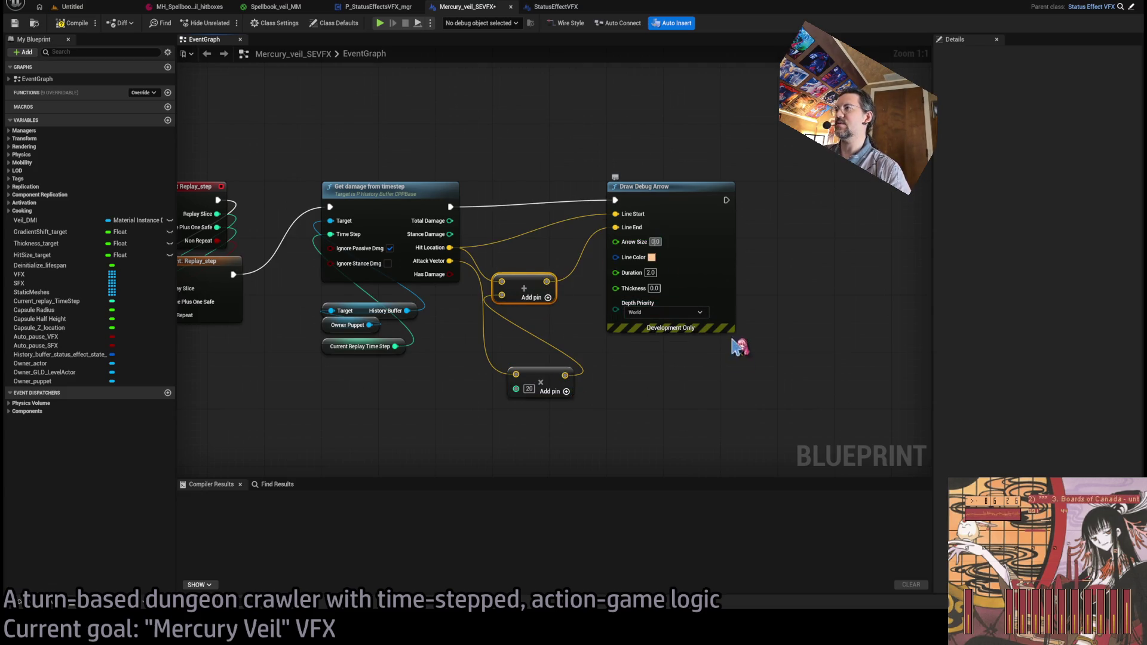
type("5")
left_click(598, 406)
- Compile Mercury_veil_SEVFX and look over the Begin Play spawning logic
left_click(73, 23)
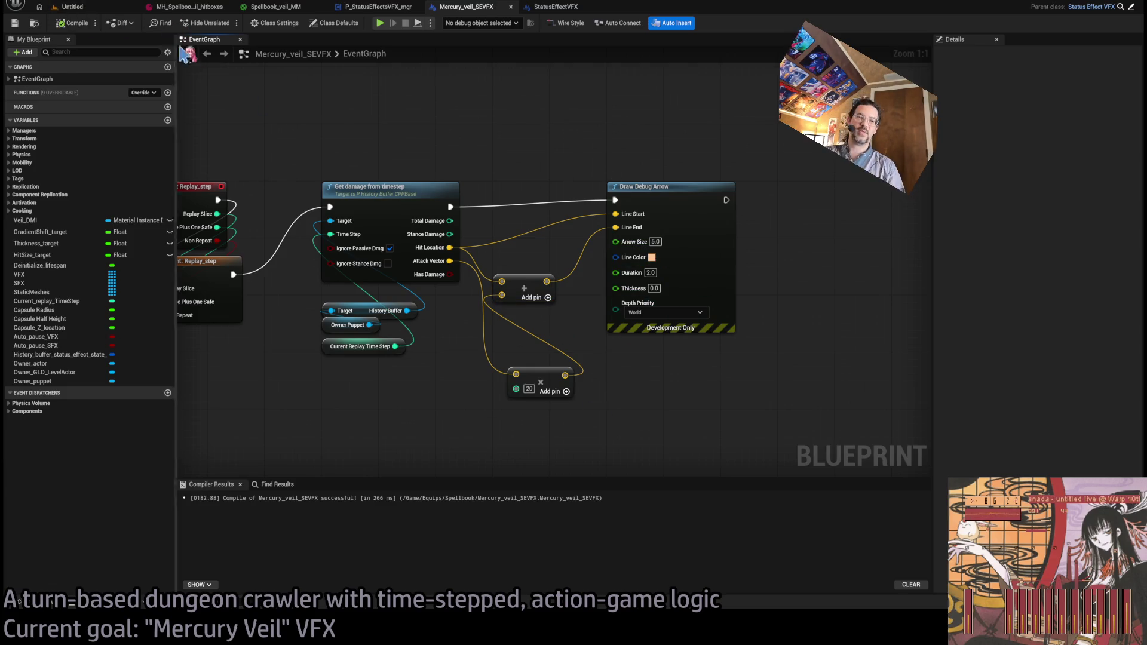
key("Home")
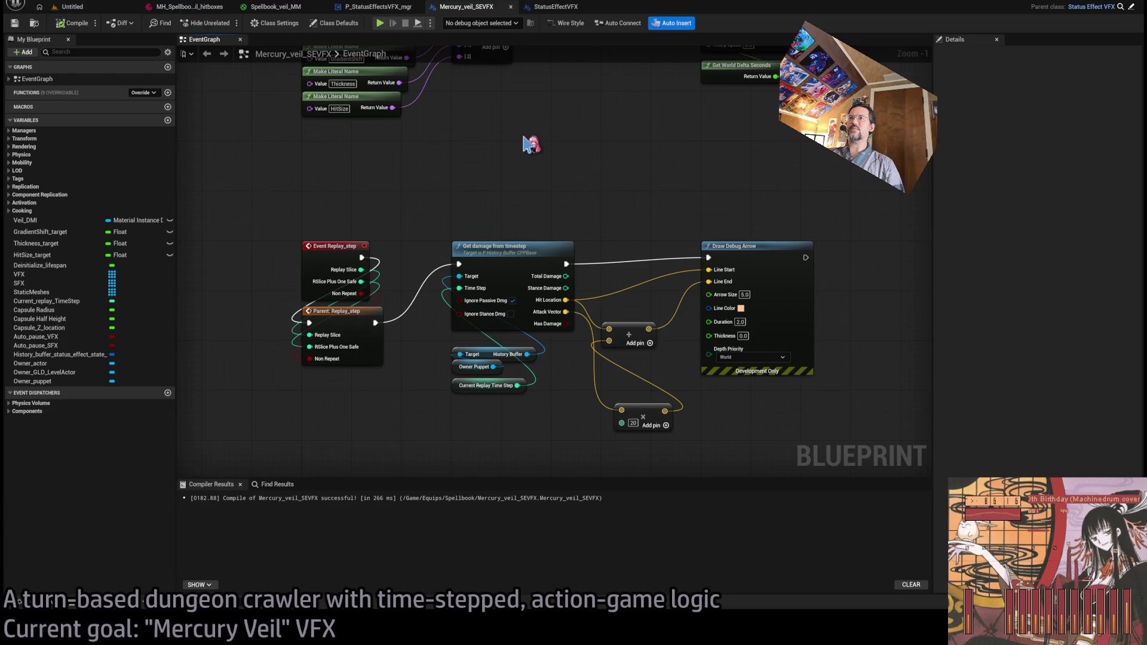
scroll(566, 205, "down", 3)
scroll(434, 234, "up", 2)
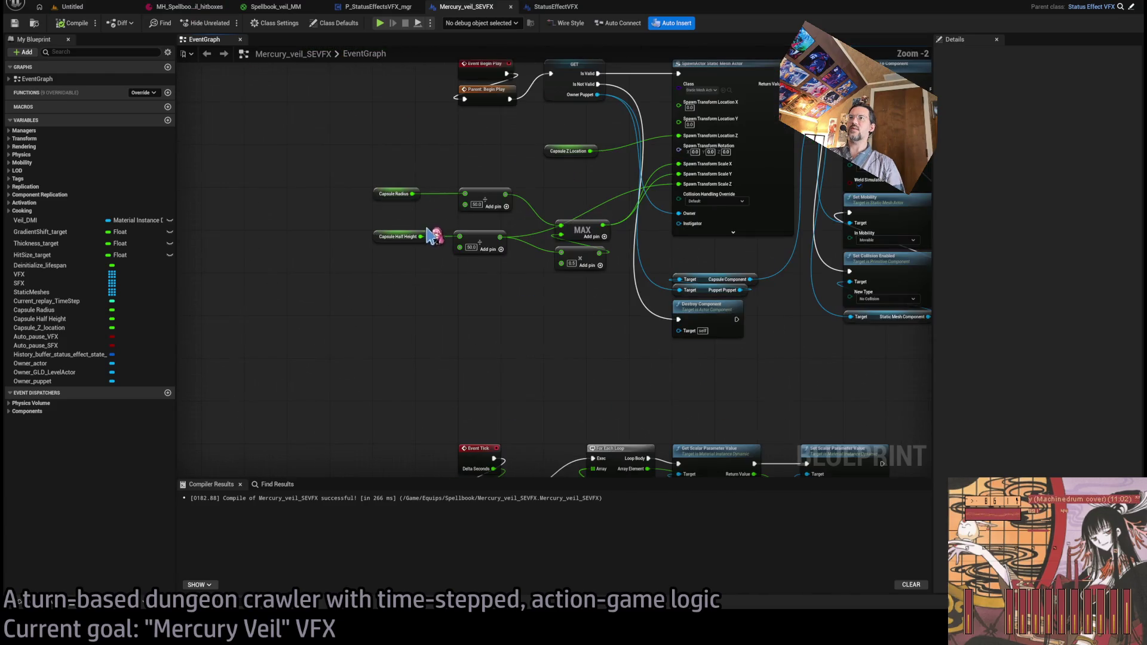
left_click_drag(504, 315, 448, 346)
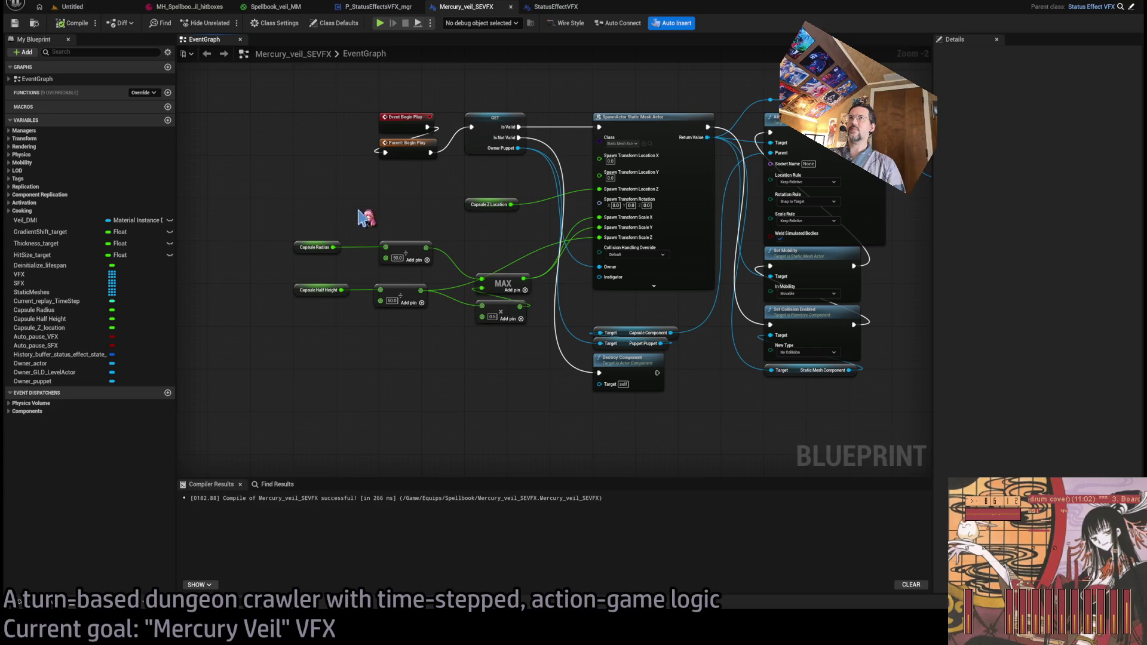
key("ctrl+Tab")
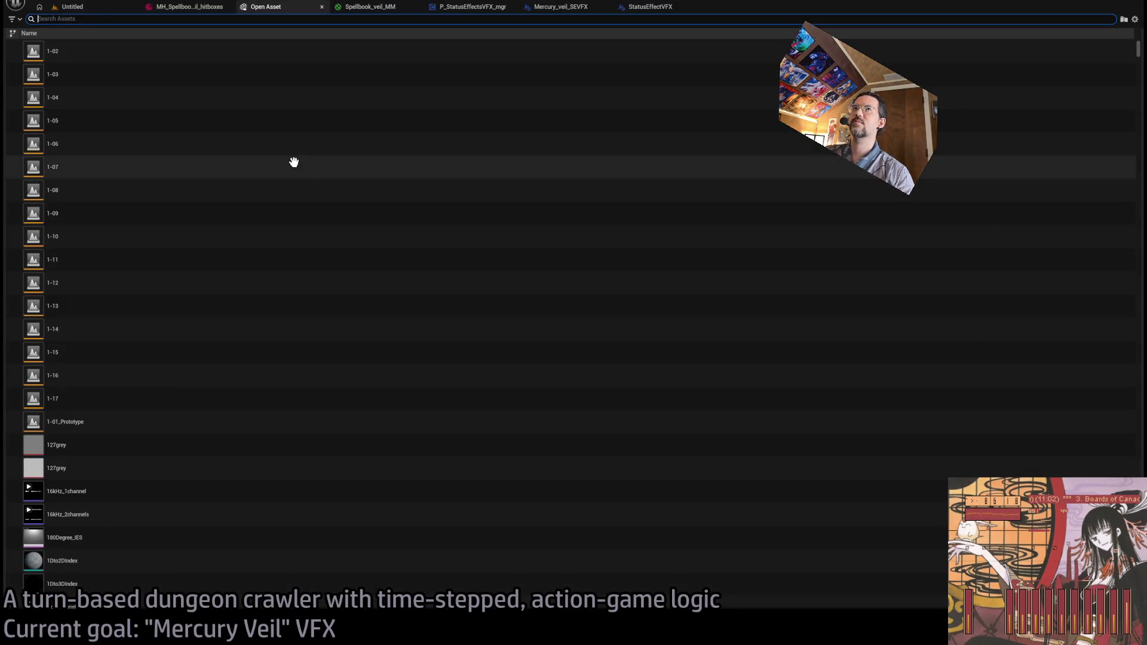
- Search assets for 'lth' and open the P_Health_Puppet Blueprint
key("ctrl+p")
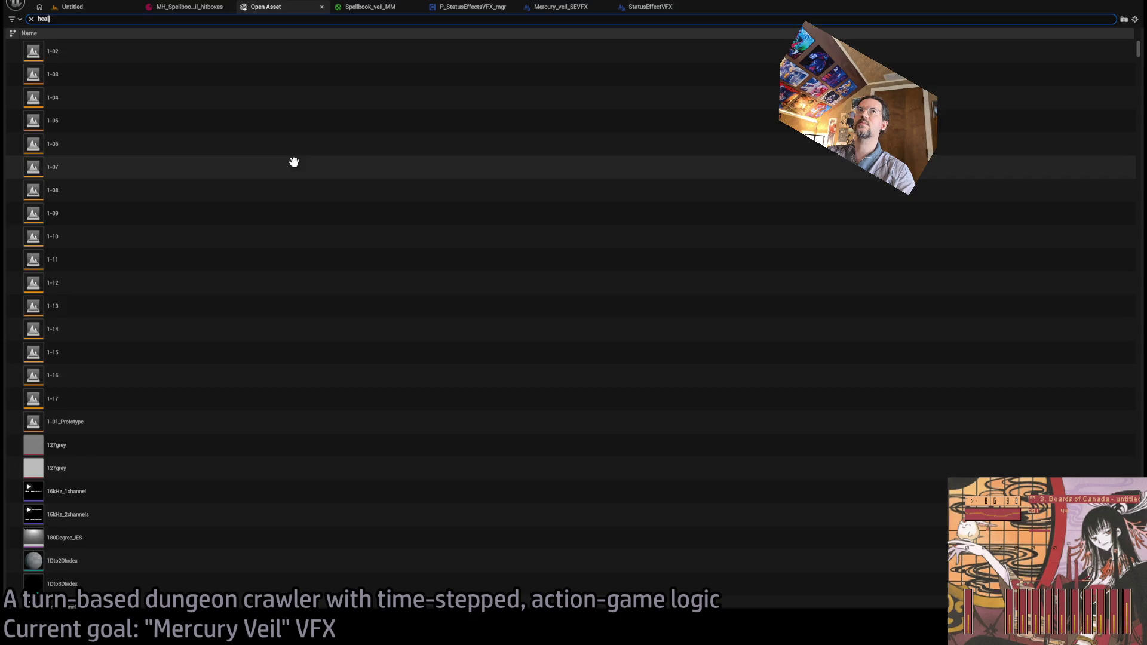
type("lth")
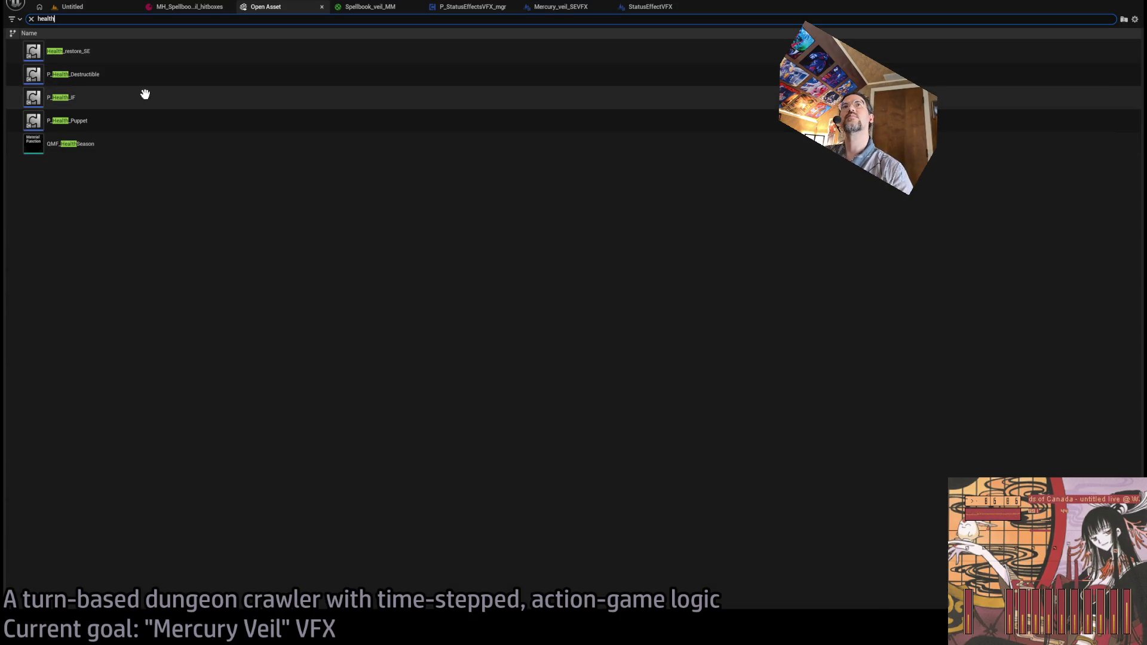
left_click(93, 122)
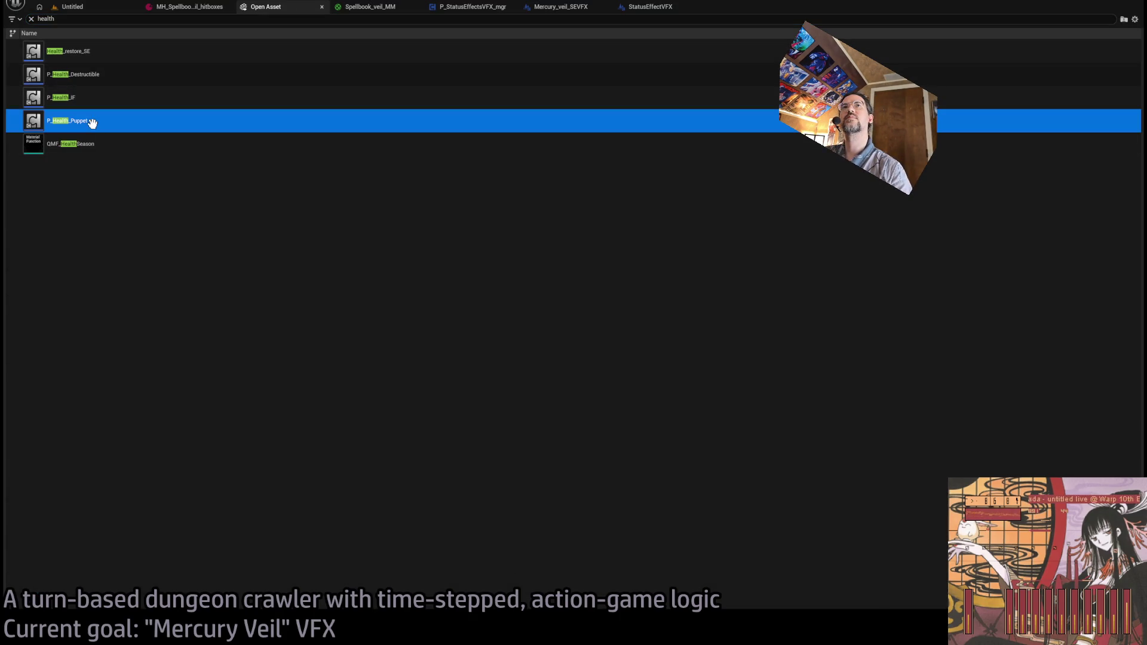
key("Return")
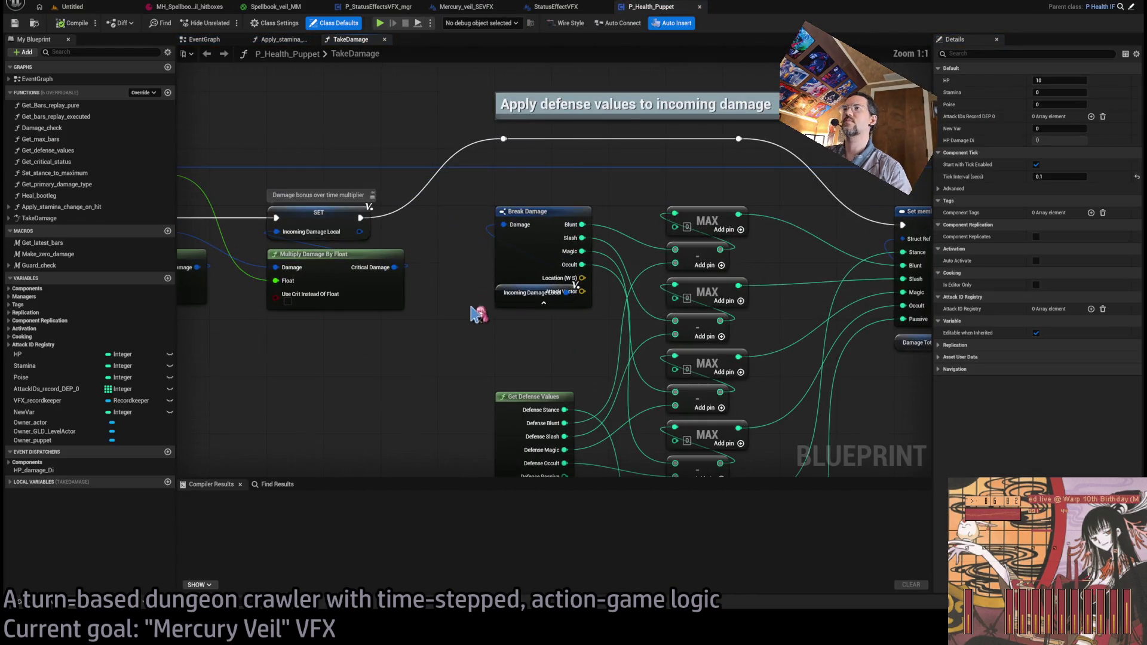
- Move Break Damage off Incoming Damage Local, then open the Register Damage To Last Pre Sim Step function
left_click_drag(525, 217, 525, 189)
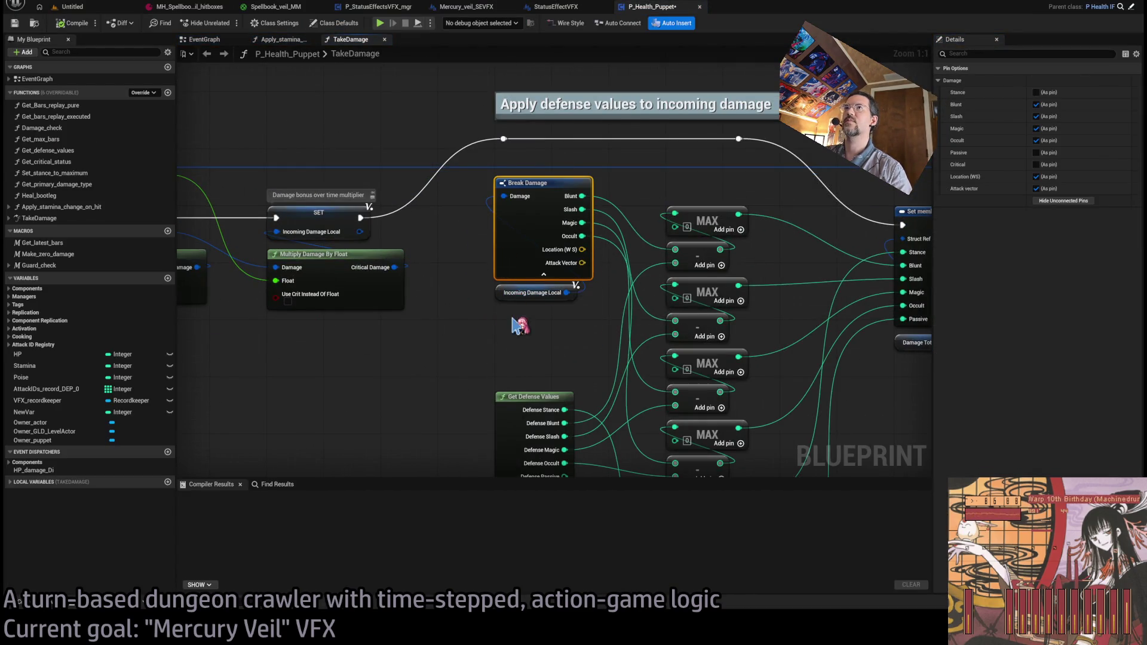
scroll(525, 189, "down", 3)
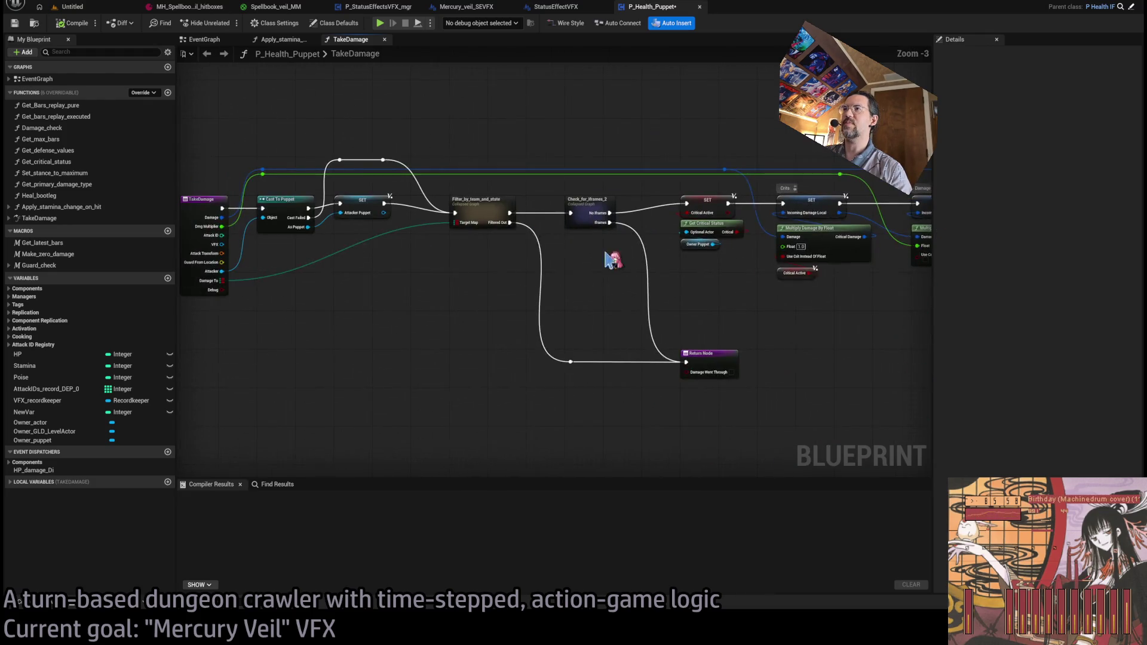
scroll(763, 297, "up", 3)
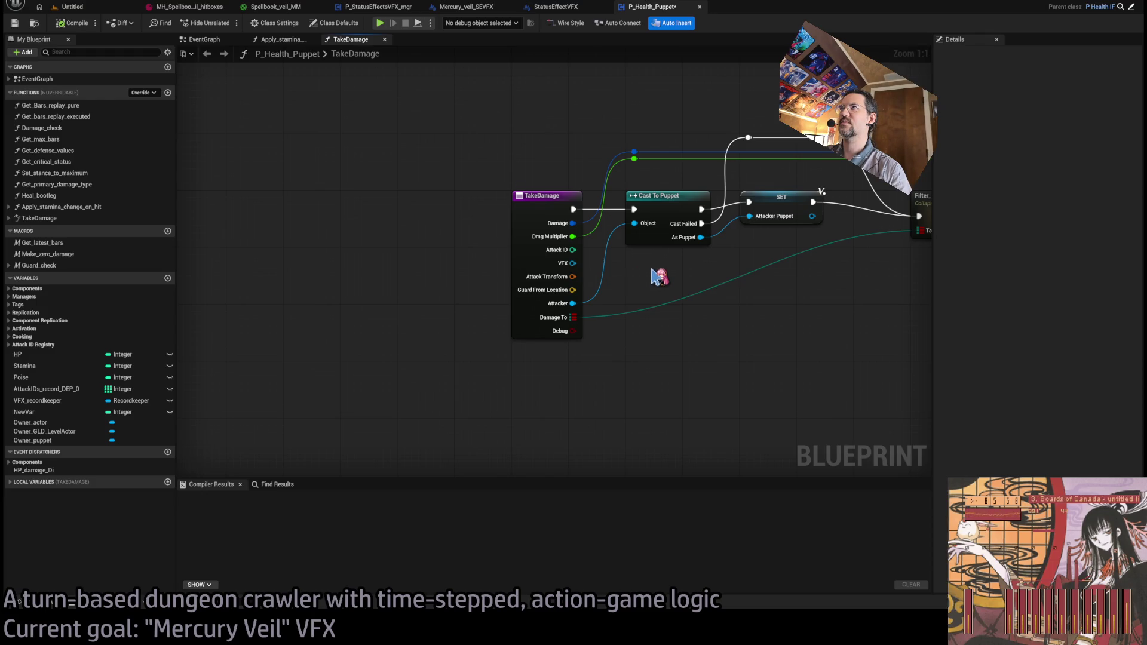
scroll(645, 266, "down", 4)
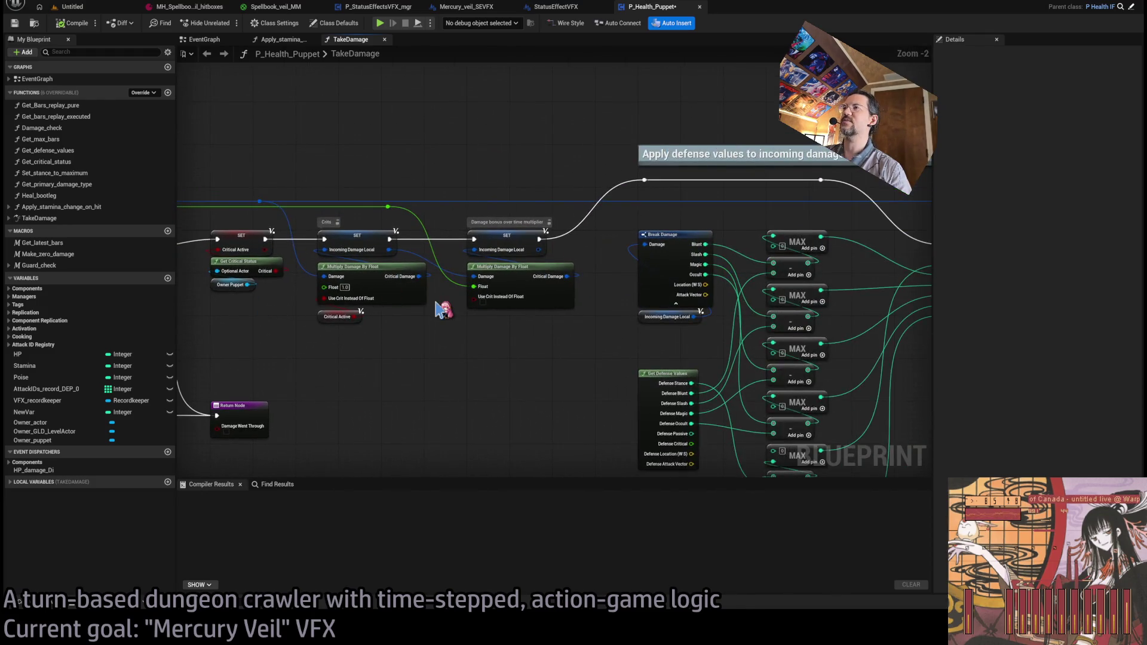
scroll(629, 355, "up", 3)
scroll(629, 355, "down", 3)
scroll(239, 320, "up", 3)
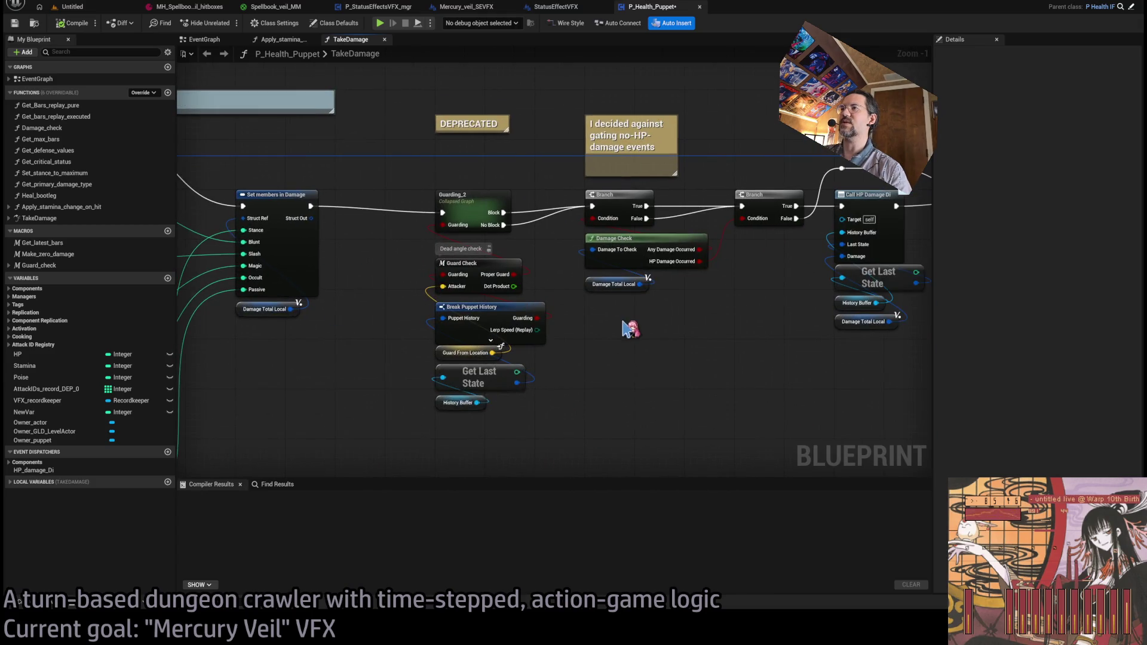
scroll(630, 328, "down", 3)
scroll(255, 348, "up", 3)
scroll(517, 224, "up", 1)
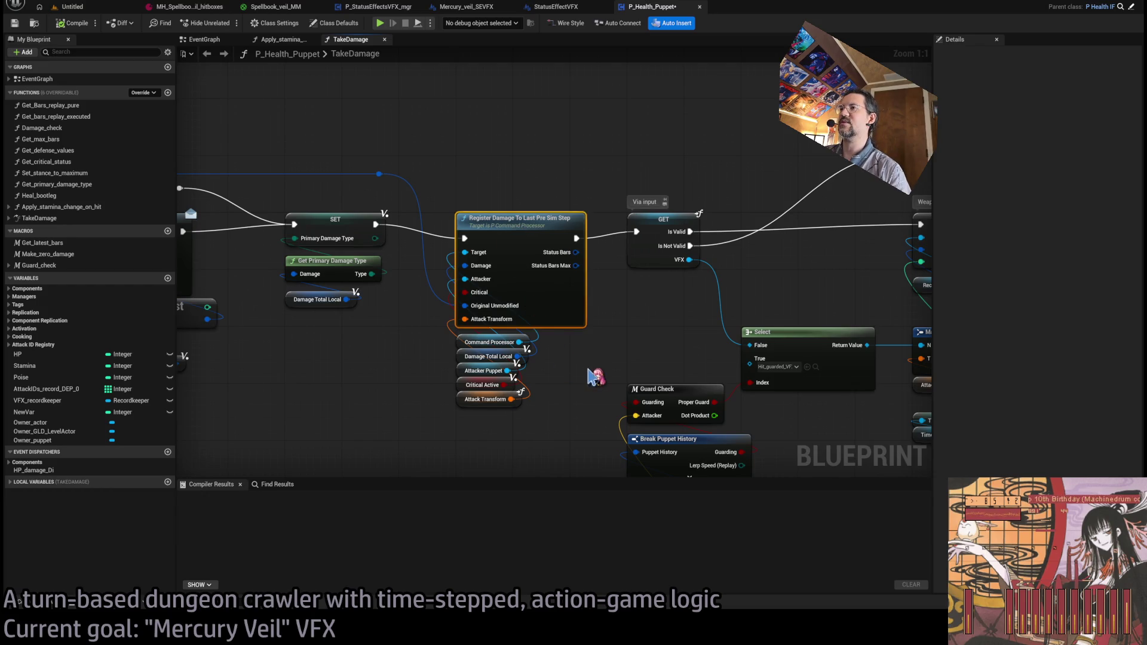
left_click(525, 245)
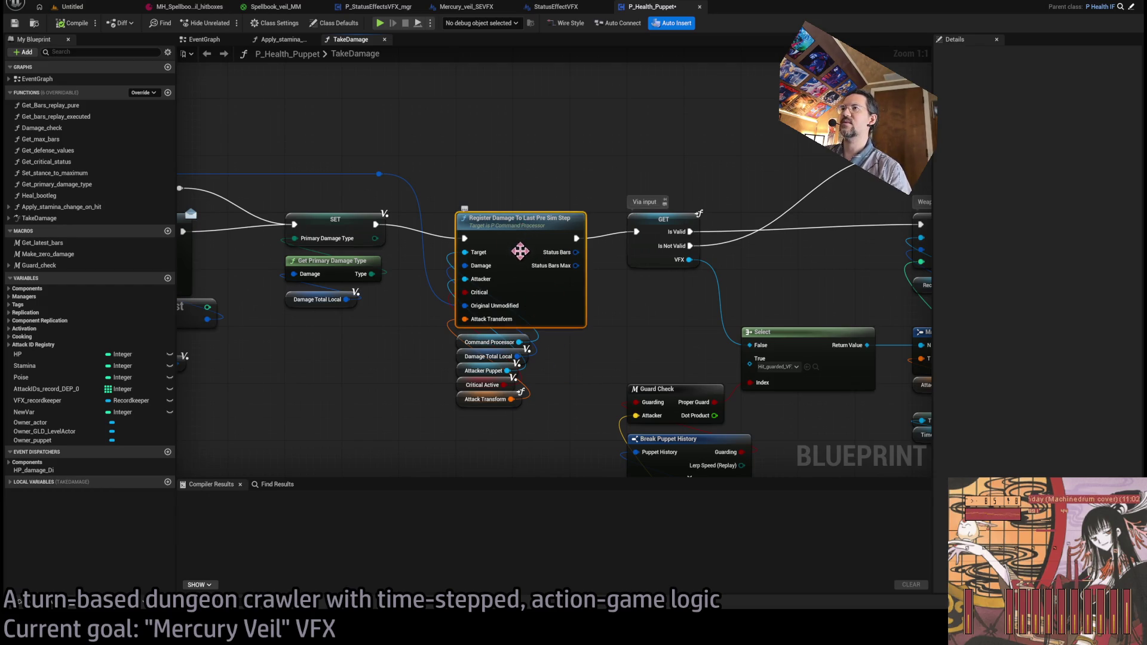
double_click(521, 249)
- Hide Break Damage's unused Critical, Location and Attack vector pins
scroll(486, 342, "up", 1)
left_click(430, 302)
left_click(1064, 201)
mouse_move(669, 383)
left_mouse_down()
mouse_move(619, 371)
mouse_move(493, 395)
left_mouse_up()
left_click(446, 251)
left_click(1064, 200)
- Find and delete the Break History Buffer Struct node in the function graph
mouse_move(880, 328)
left_mouse_down()
mouse_move(679, 336)
mouse_move(530, 321)
left_mouse_up()
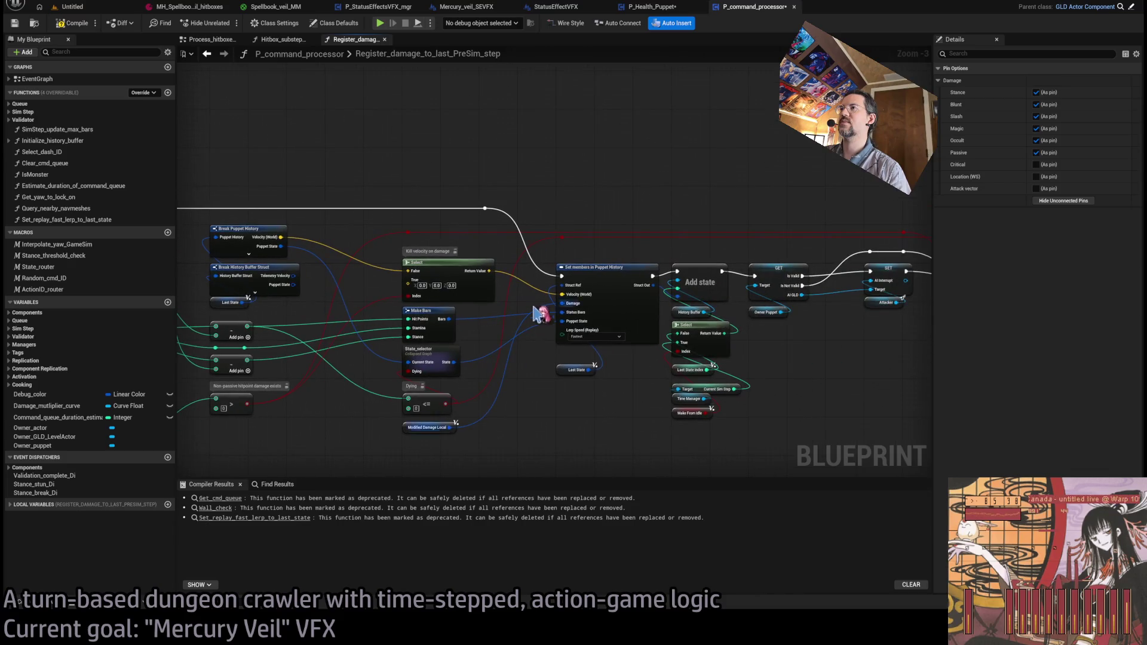
mouse_move(635, 378)
left_mouse_down()
mouse_move(586, 358)
mouse_move(369, 353)
mouse_move(657, 343)
left_mouse_up()
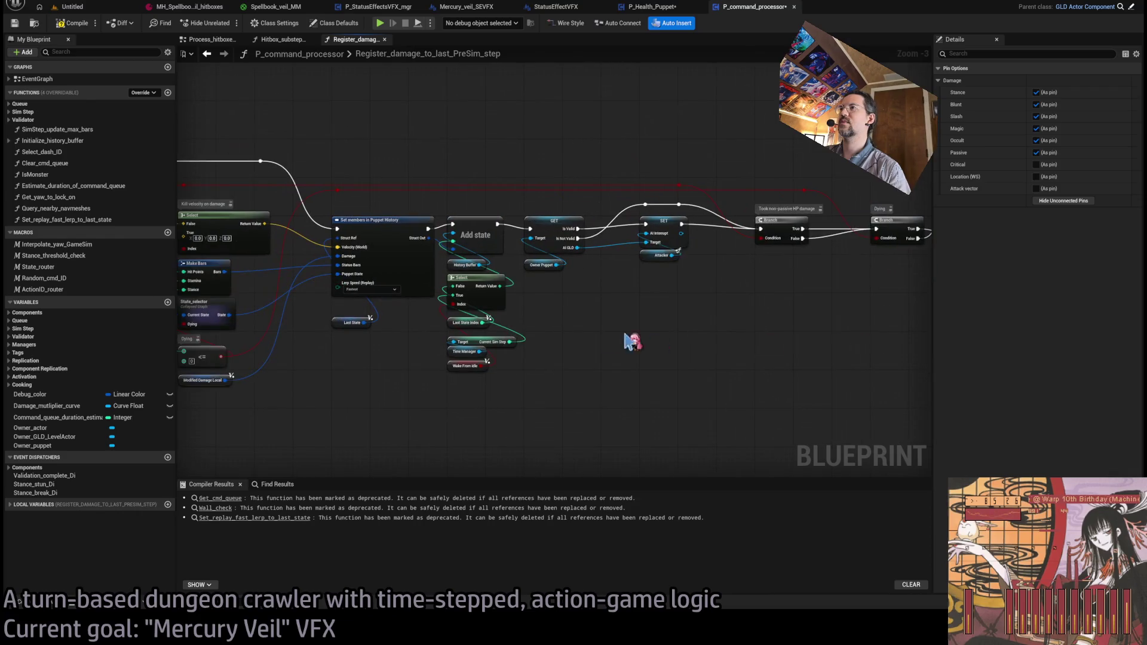
left_click_drag(580, 346, 755, 351)
scroll(687, 277, "up", 2)
mouse_move(686, 276)
left_mouse_down()
mouse_move(687, 297)
mouse_move(795, 335)
left_mouse_up()
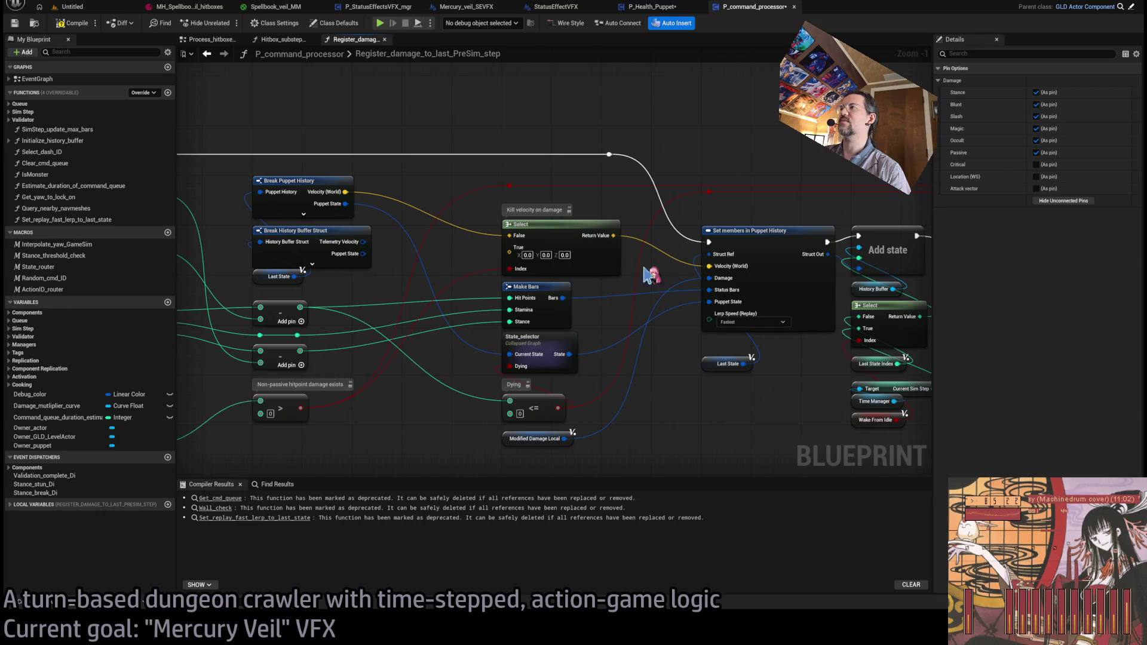
left_click_drag(720, 284, 792, 235)
left_click(577, 390)
mouse_move(576, 390)
left_mouse_down()
mouse_move(603, 382)
mouse_move(692, 281)
left_mouse_up()
left_click(735, 250)
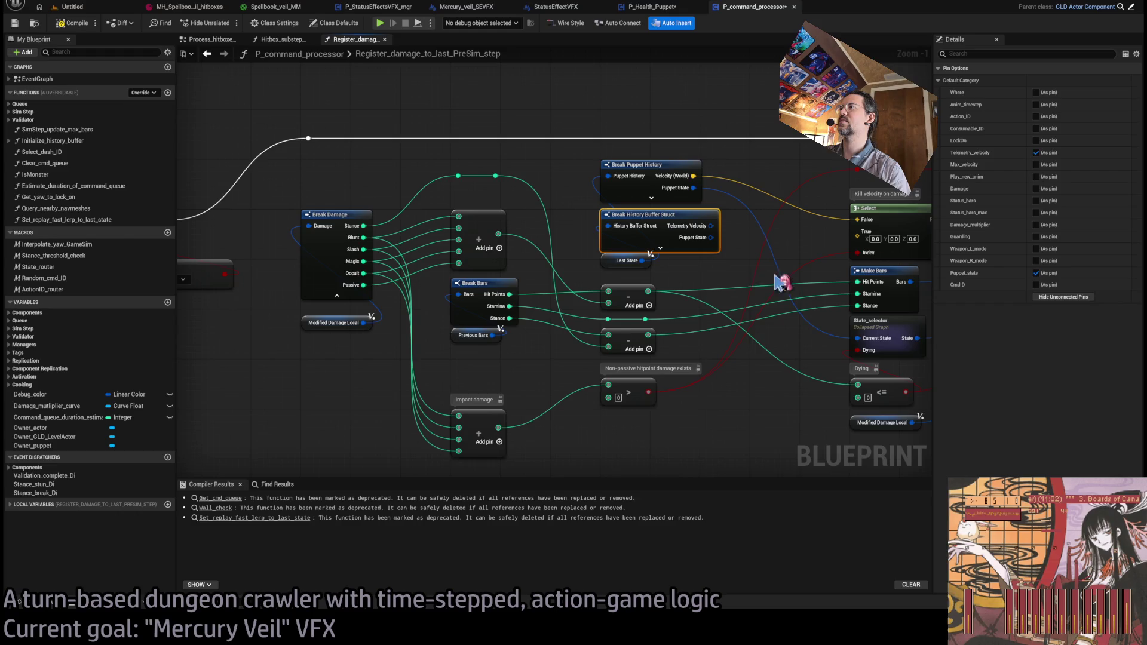
left_click_drag(739, 251, 660, 252)
left_click(637, 248)
key("Delete")
- Move Break Puppet History into the freed space and review Set members in Puppet History and Register SFX
left_click_drag(561, 188, 561, 238)
left_click(639, 251)
mouse_move(644, 259)
left_mouse_down()
mouse_move(597, 268)
mouse_move(667, 325)
mouse_move(699, 271)
left_mouse_up()
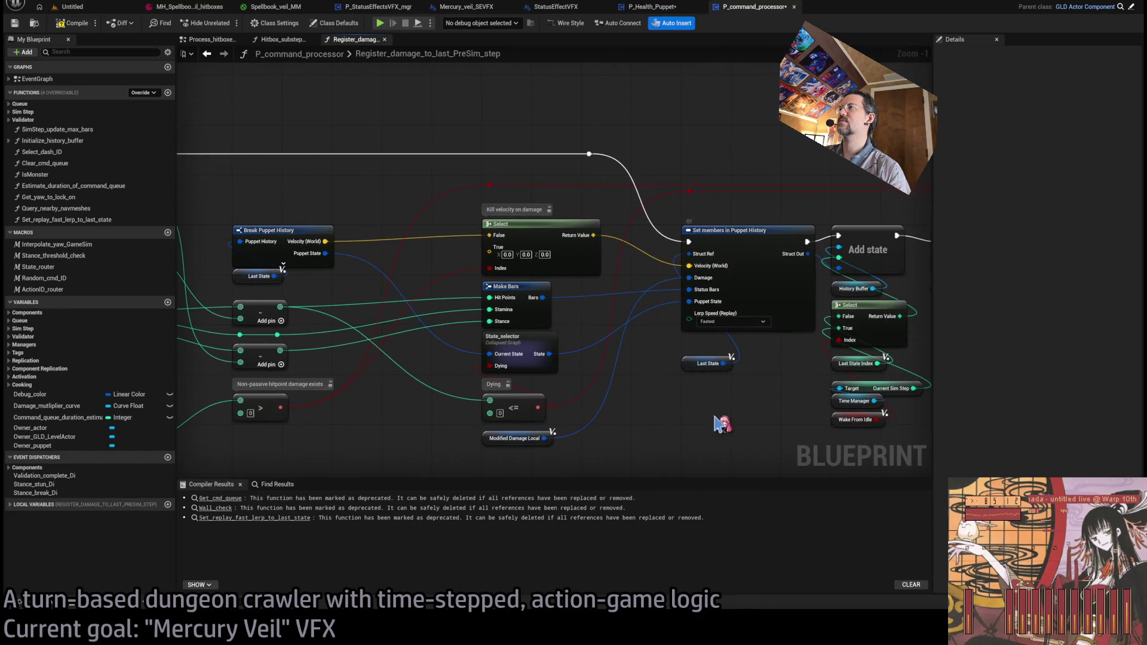
left_click_drag(716, 420, 661, 266)
left_click(677, 272)
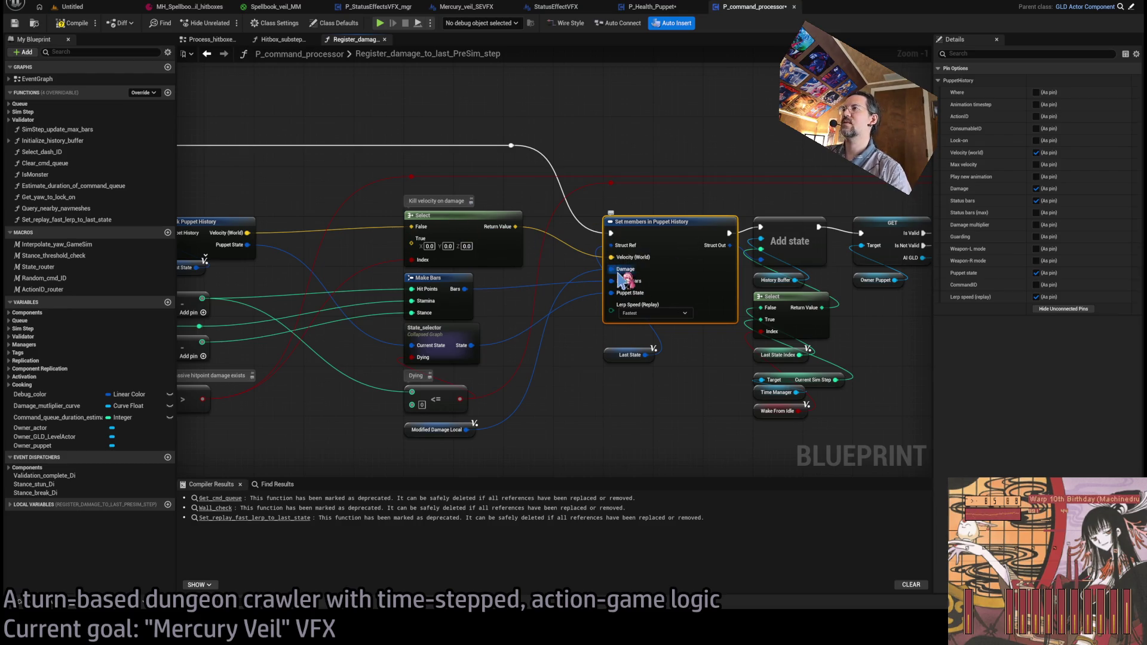
left_click_drag(607, 315, 837, 333)
left_click_drag(549, 327, 597, 327)
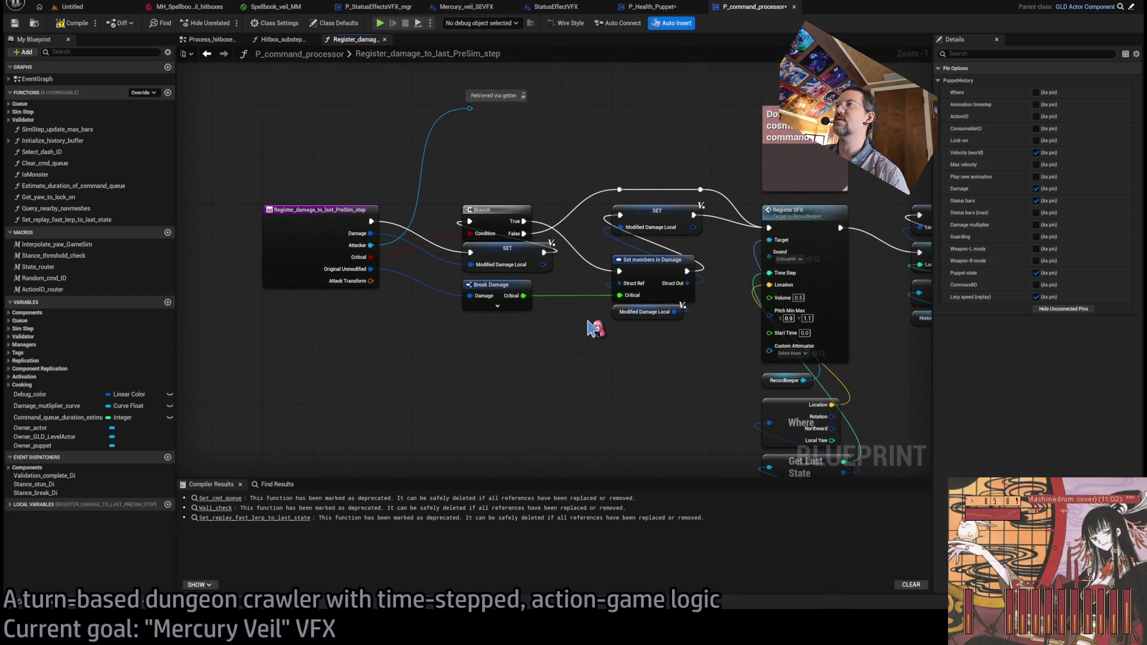
- Expose the Location (WS) and Attack Vector pins on Set members in Damage
left_click(678, 354)
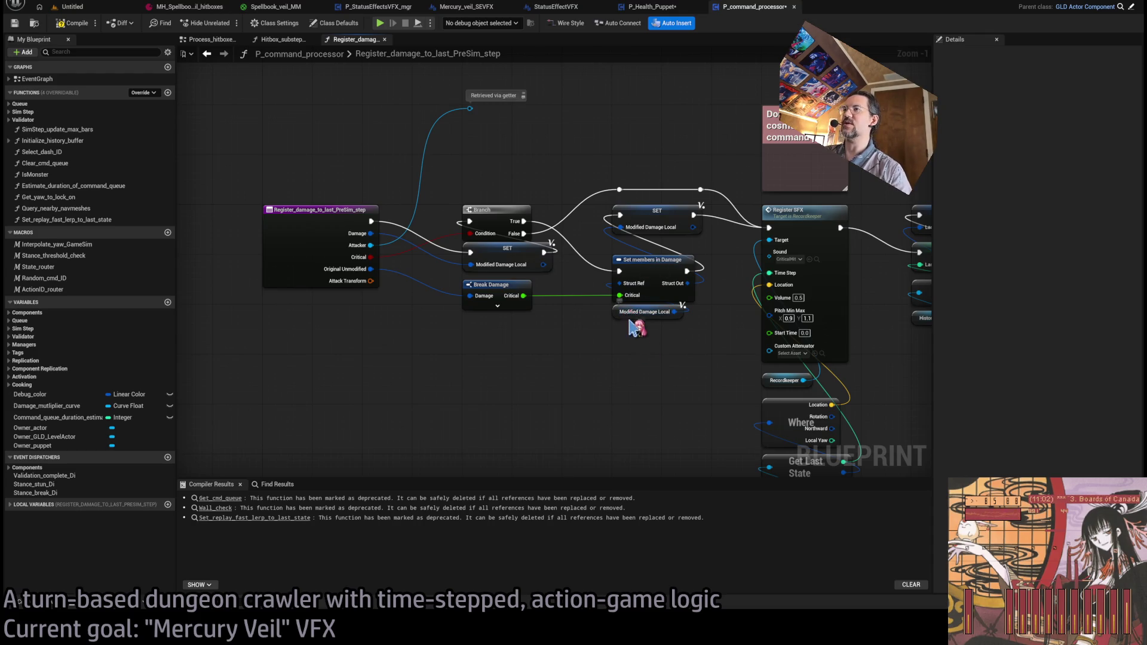
left_click_drag(631, 324, 631, 361)
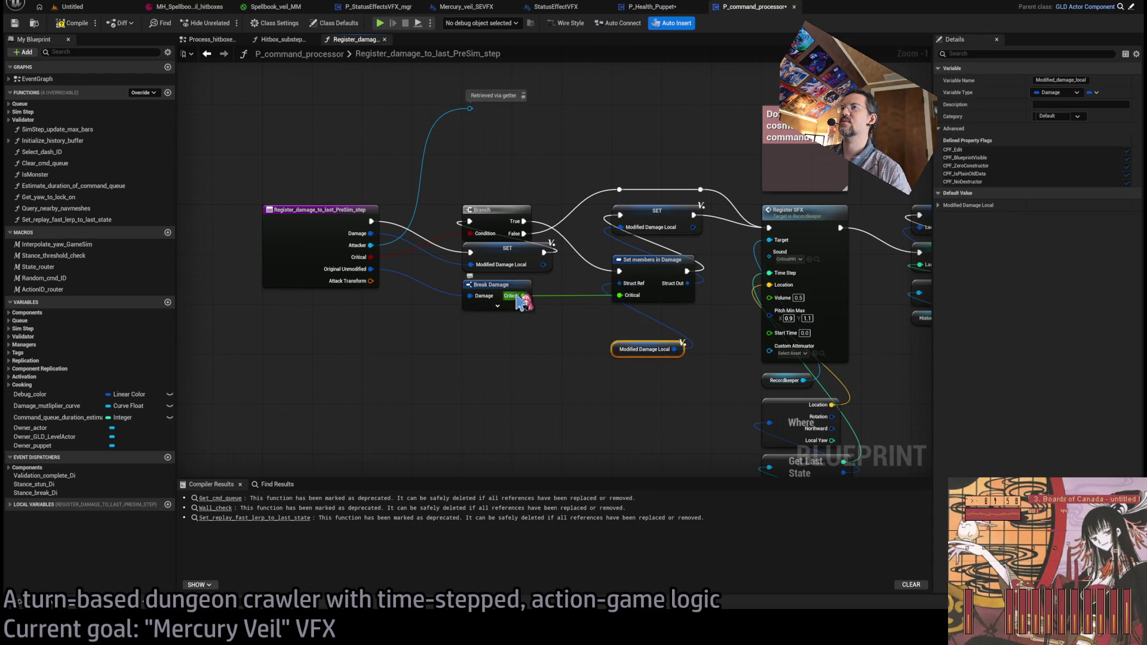
left_click(681, 289)
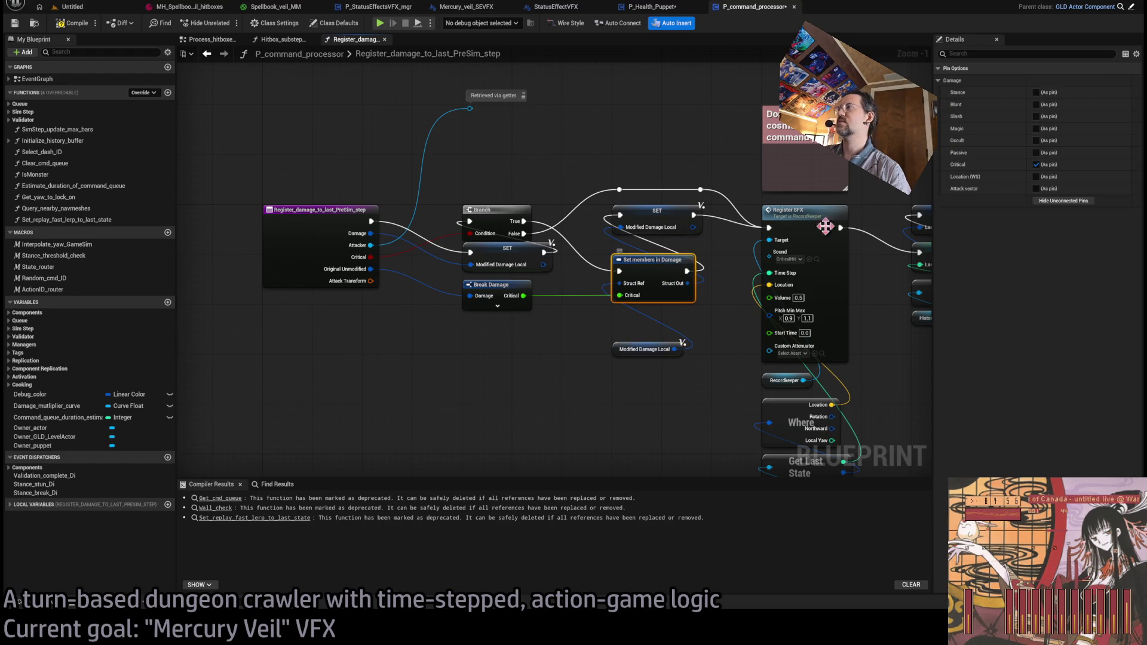
left_click(1036, 177)
left_click(1036, 189)
left_click_drag(642, 349, 642, 355)
left_click(597, 414)
- Break Attack Transform into Location, and feed its rotation's forward vector into Attack Vector
left_click_drag(455, 360, 399, 351)
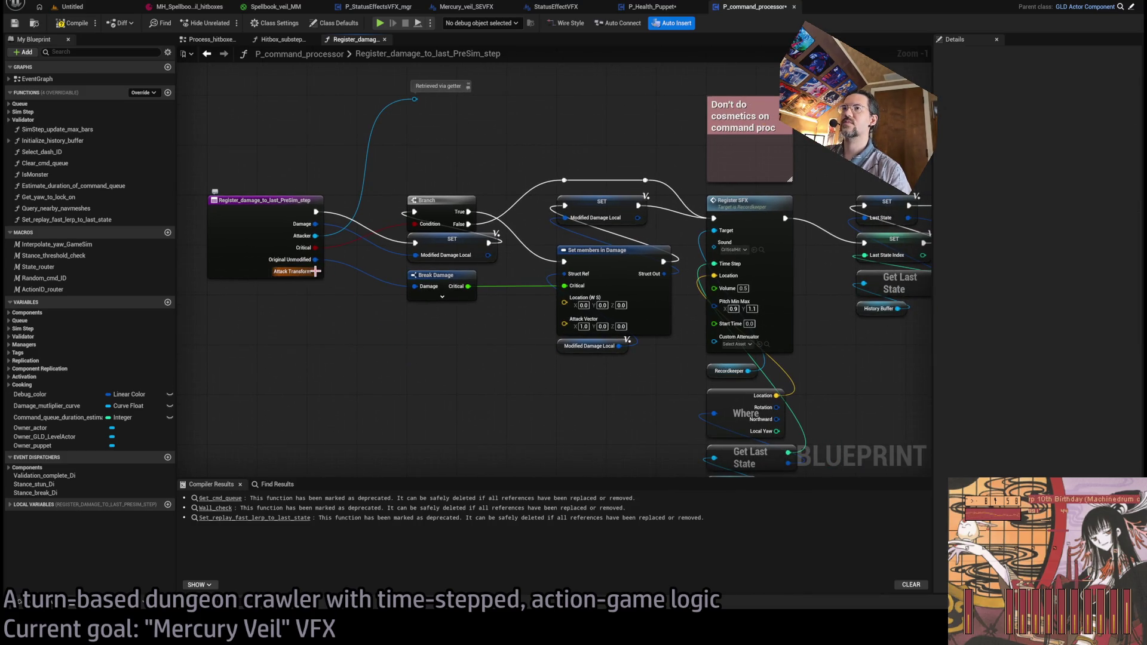
mouse_move(315, 271)
left_mouse_down()
mouse_move(358, 356)
mouse_move(310, 293)
mouse_move(293, 352)
mouse_move(248, 347)
mouse_move(245, 363)
mouse_move(247, 299)
mouse_move(500, 325)
mouse_move(564, 301)
left_mouse_up()
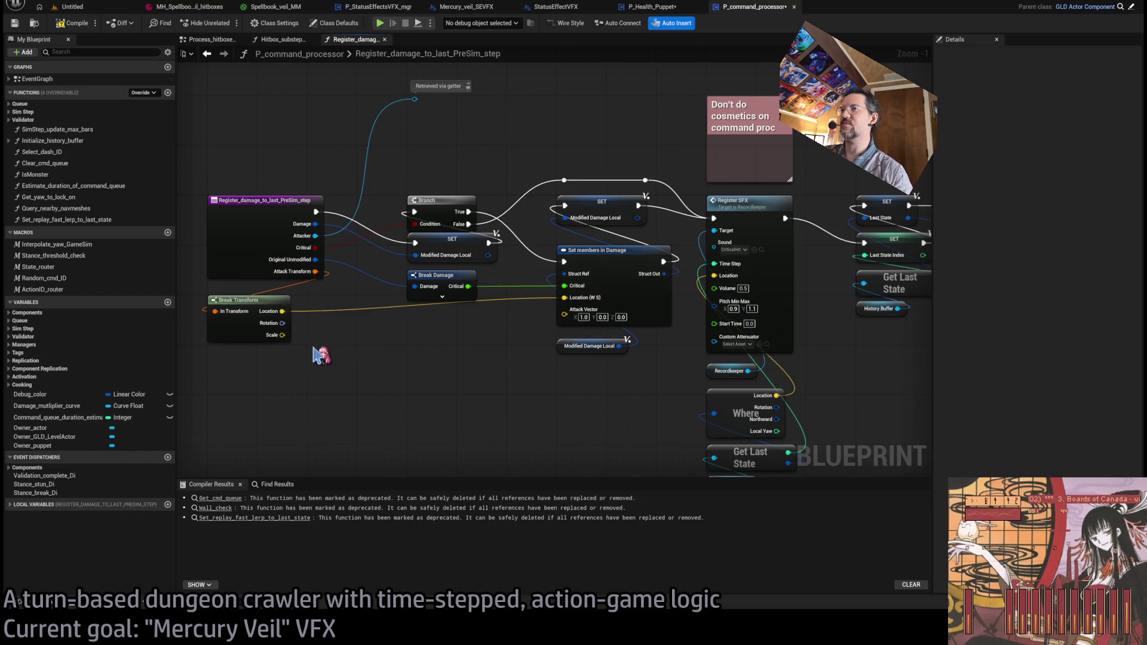
left_click_drag(282, 323, 366, 328)
mouse_move(434, 342)
left_mouse_down()
mouse_move(564, 310)
mouse_move(428, 330)
mouse_move(445, 327)
left_mouse_up()
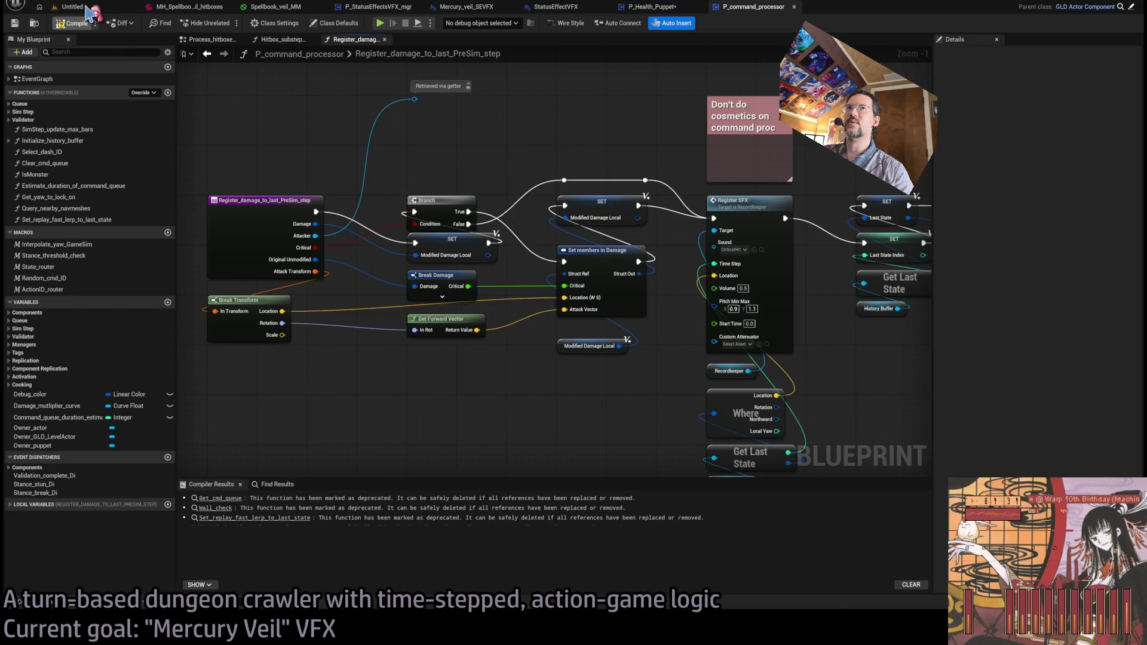
left_click(86, 6)
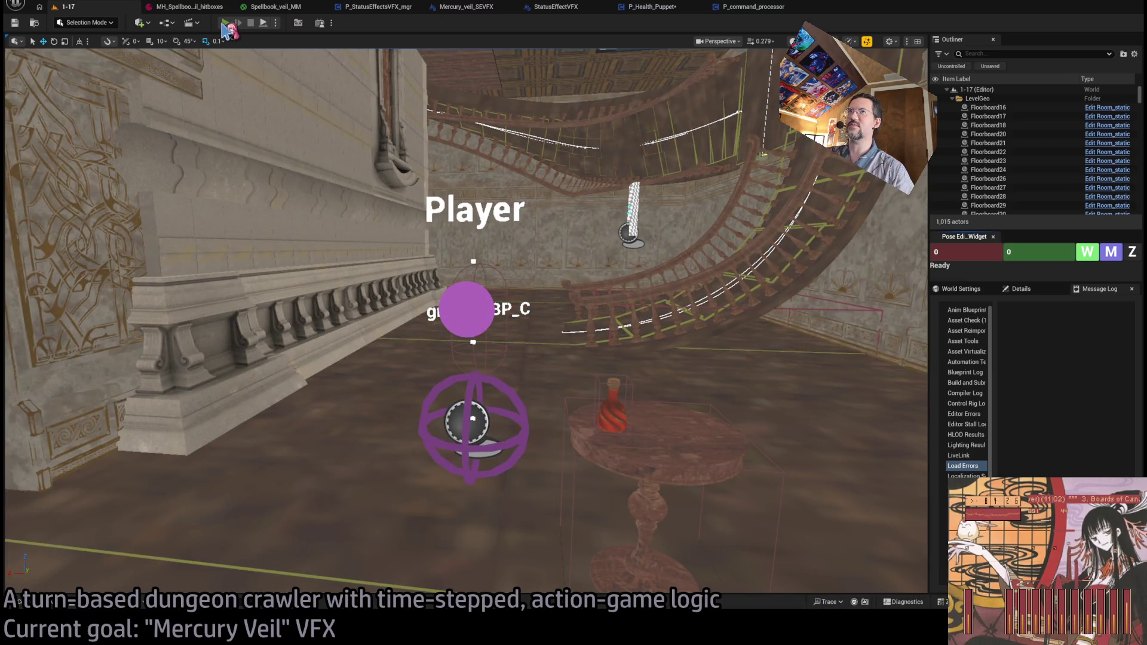
- Run a quick play test, then raise Spawn_marker off the floor toward the ceiling above the staircase
key("alt+p")
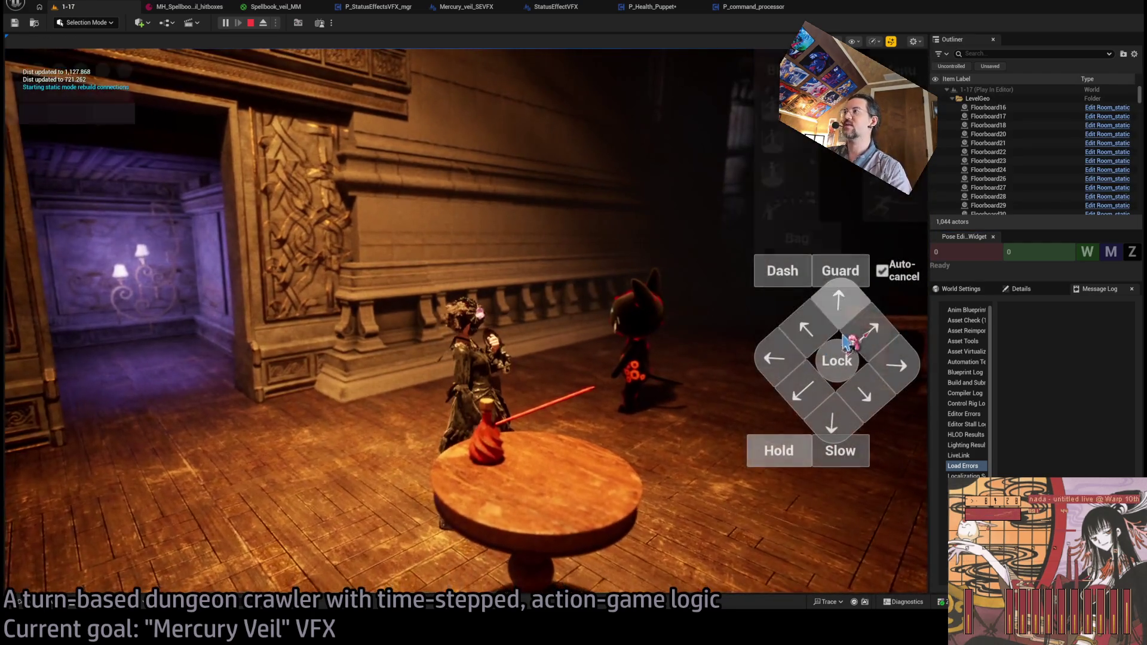
key("Escape")
left_click(463, 308)
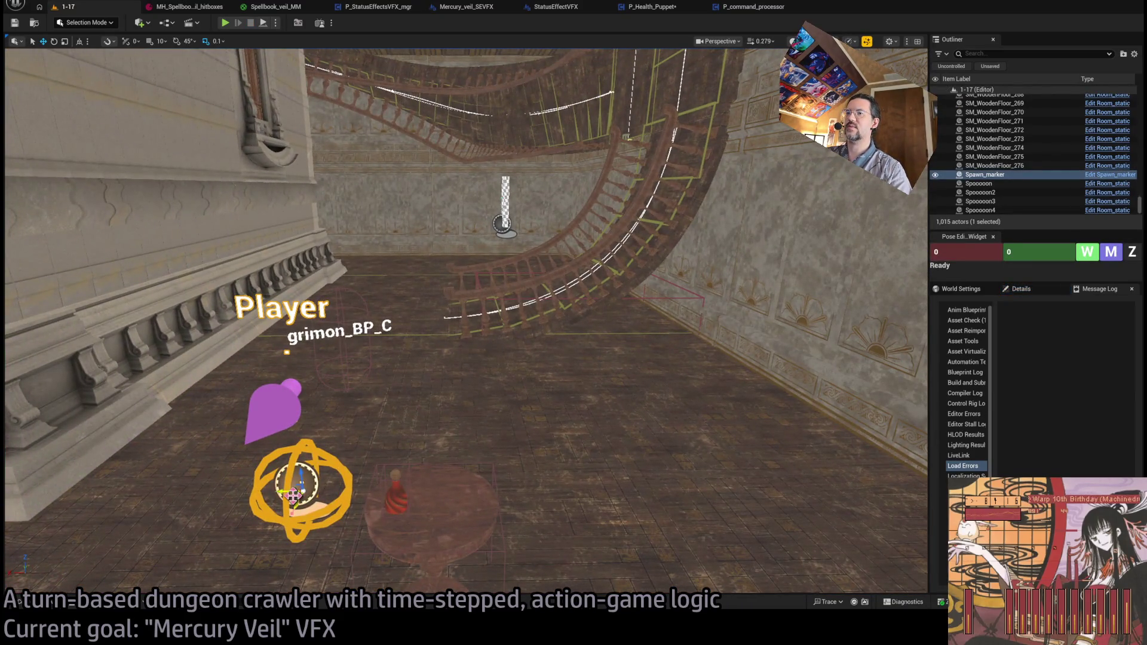
left_click_drag(292, 496, 549, 249)
mouse_move(615, 282)
left_mouse_down()
mouse_move(650, 287)
mouse_move(630, 66)
left_mouse_up()
key("f")
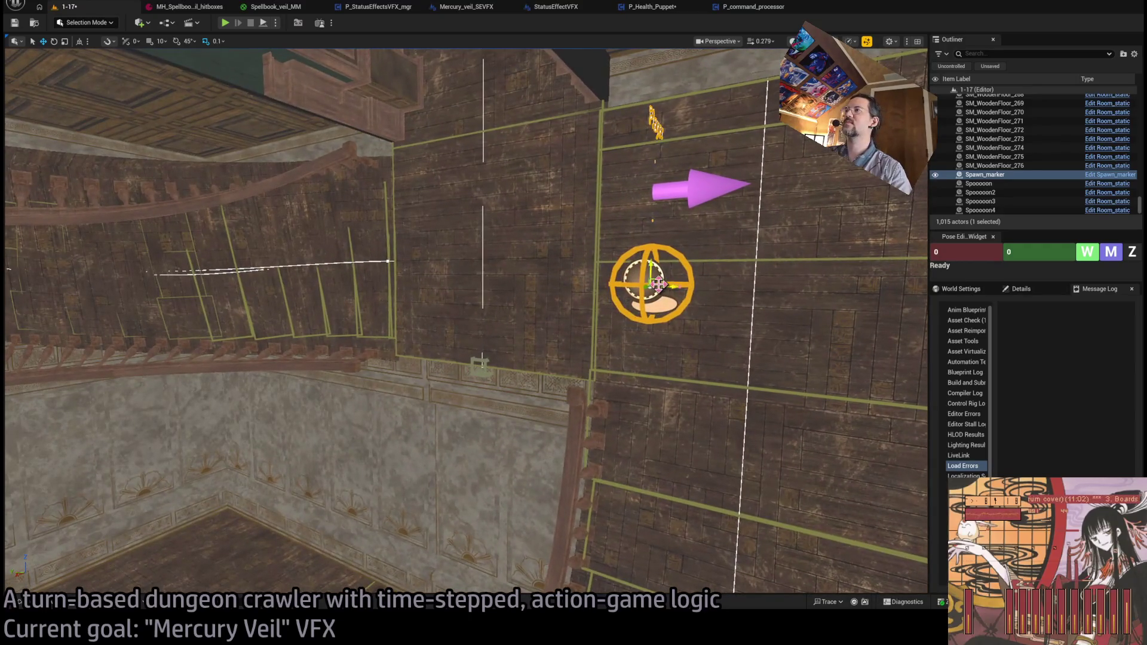
left_click_drag(624, 192, 490, 66)
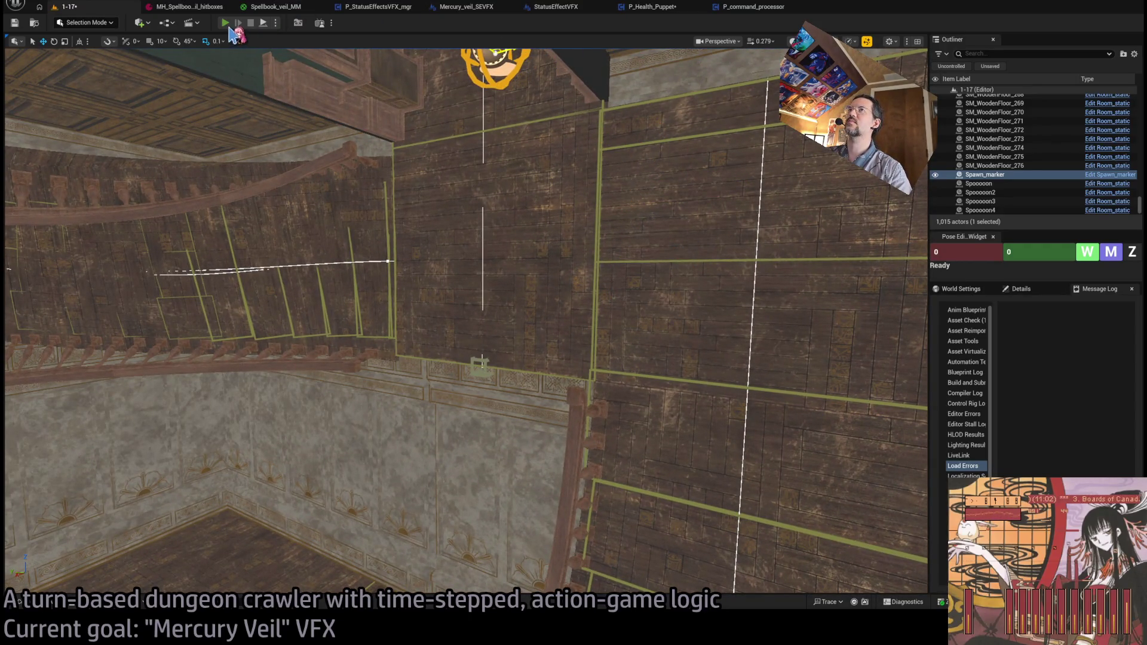
- Play the level, commit two turns, replay the last one, and stop
key("alt+p")
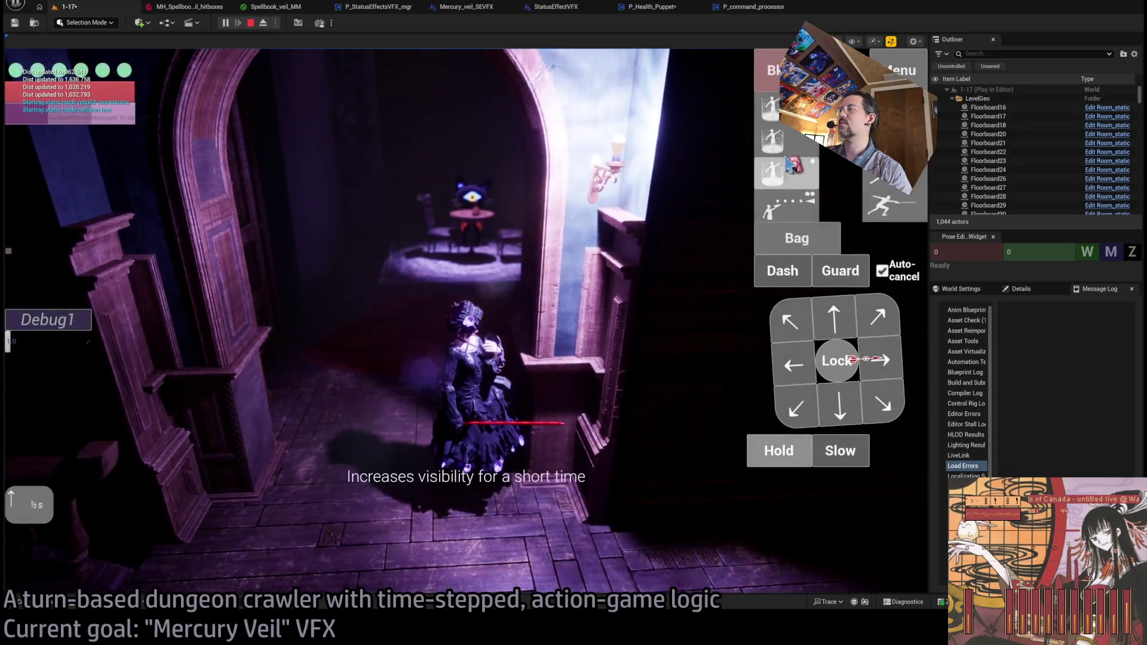
left_click(57, 442)
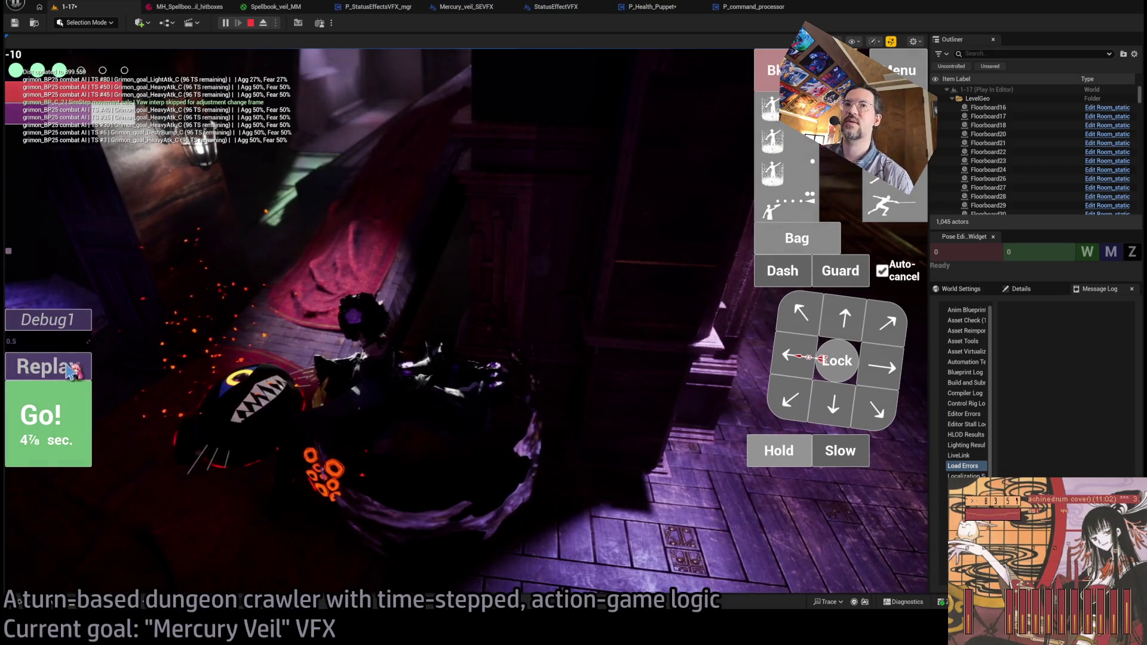
left_click(48, 418)
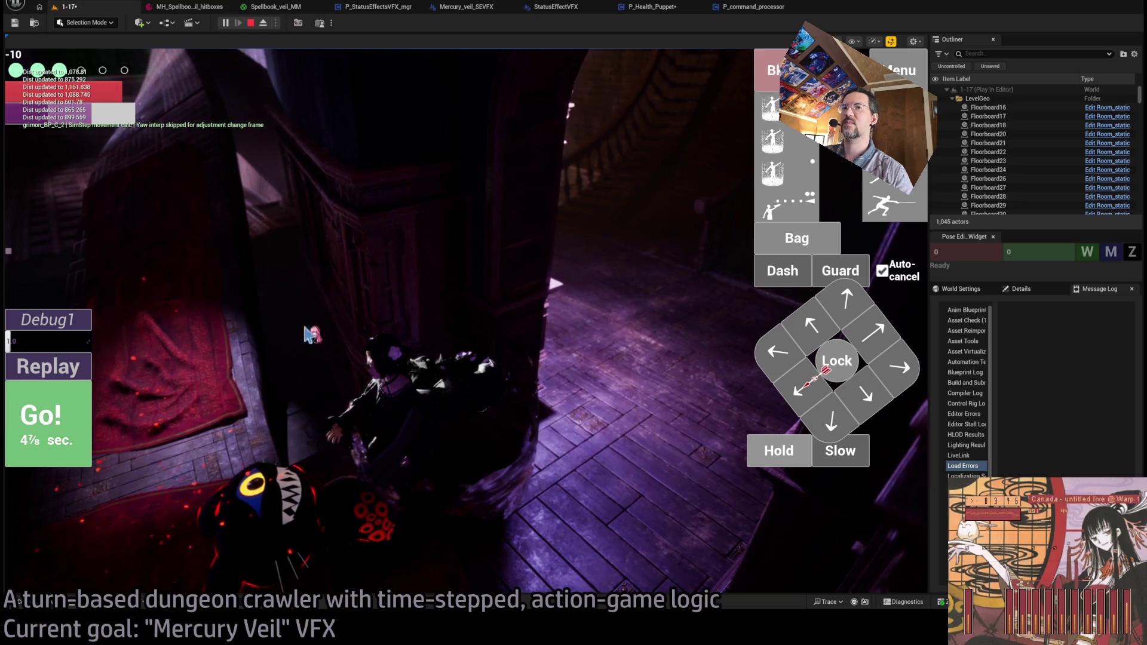
left_click(56, 364)
key("Escape")
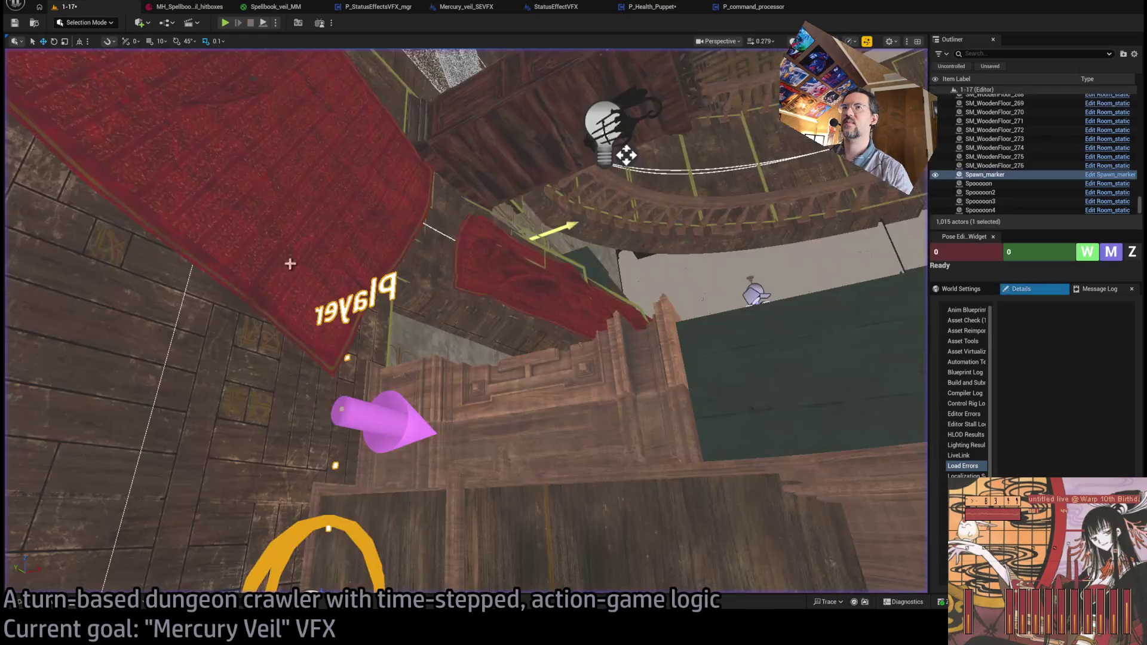
- Start a new session, queue a hold action, play out turns and replay the last turn
left_click(225, 23)
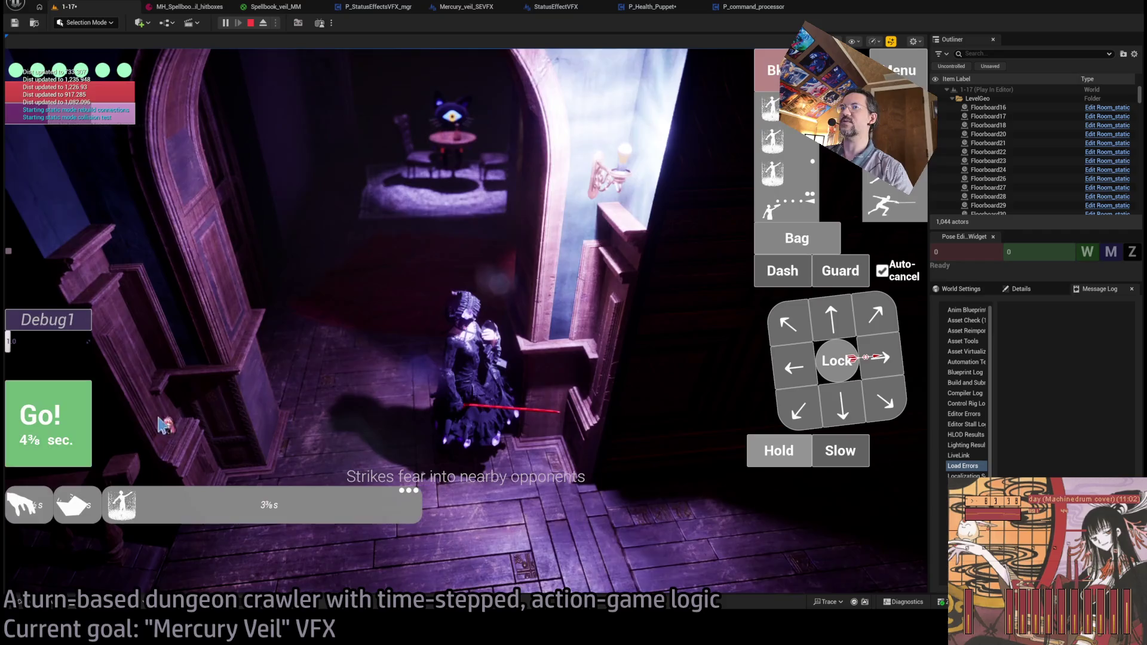
key("space")
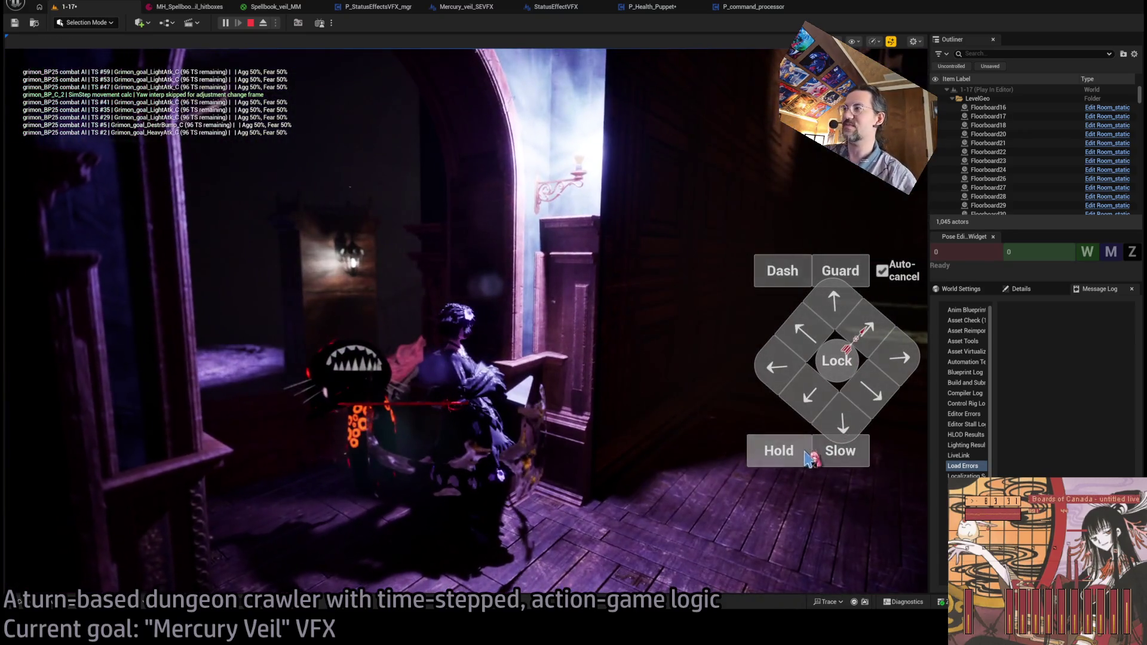
left_click(786, 452)
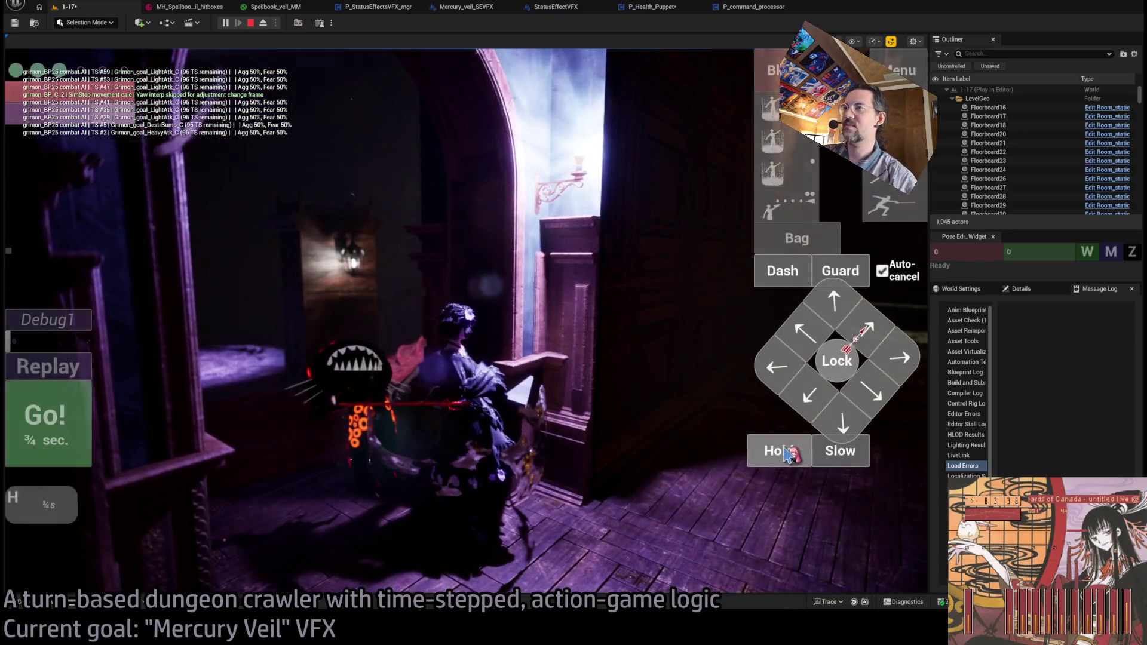
left_click(76, 429)
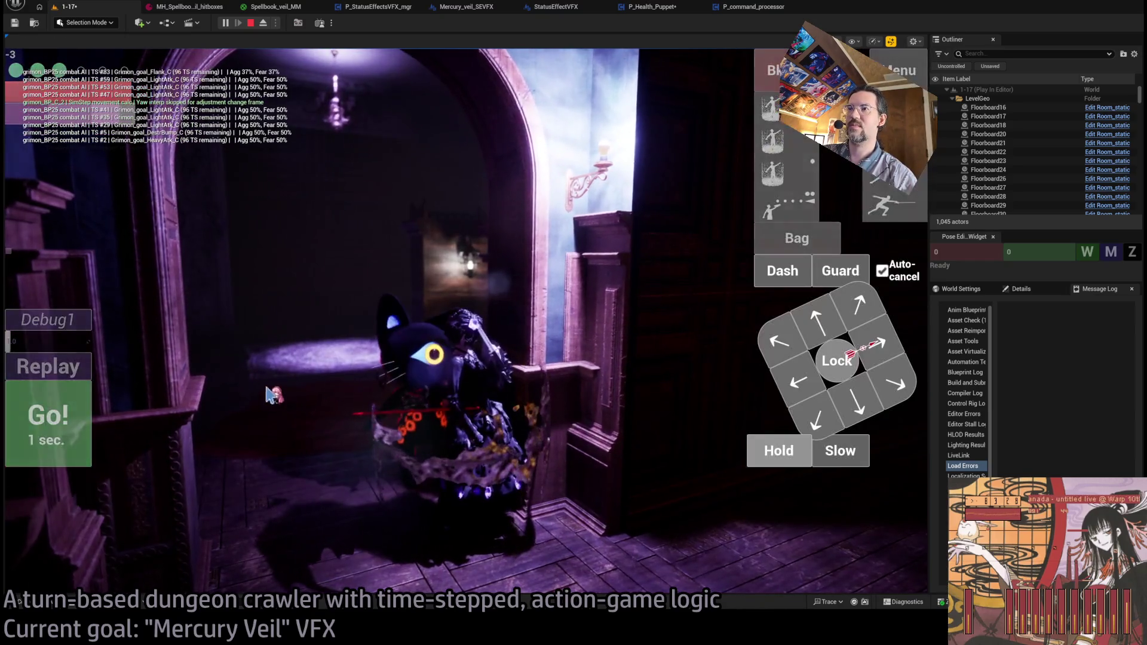
left_click(72, 385)
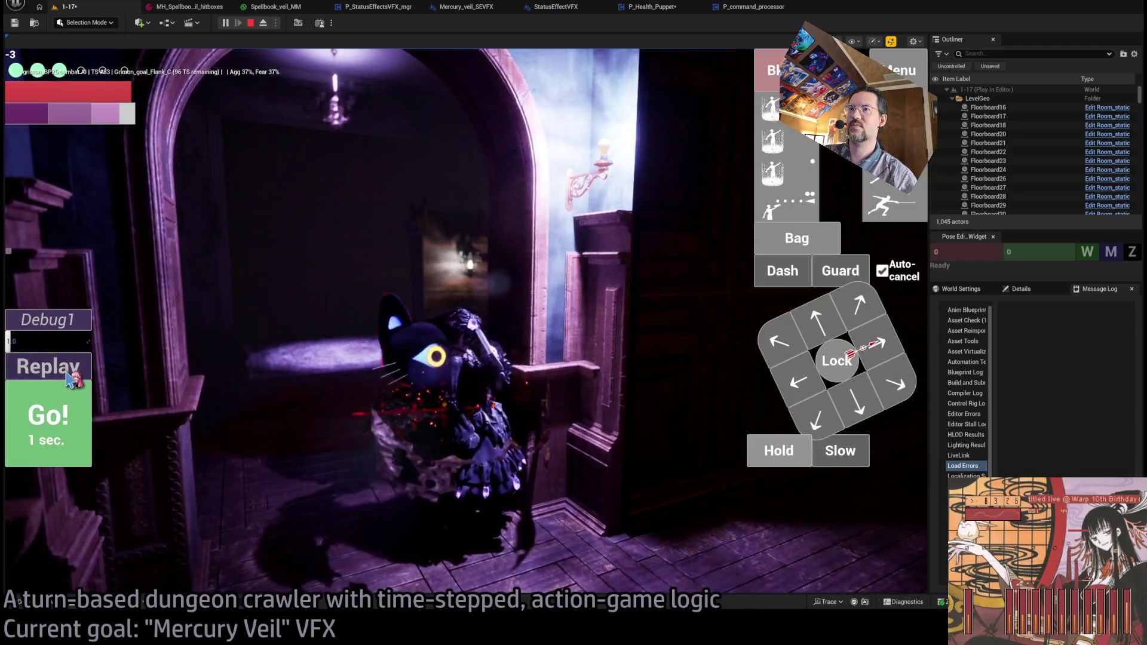
left_click(66, 375)
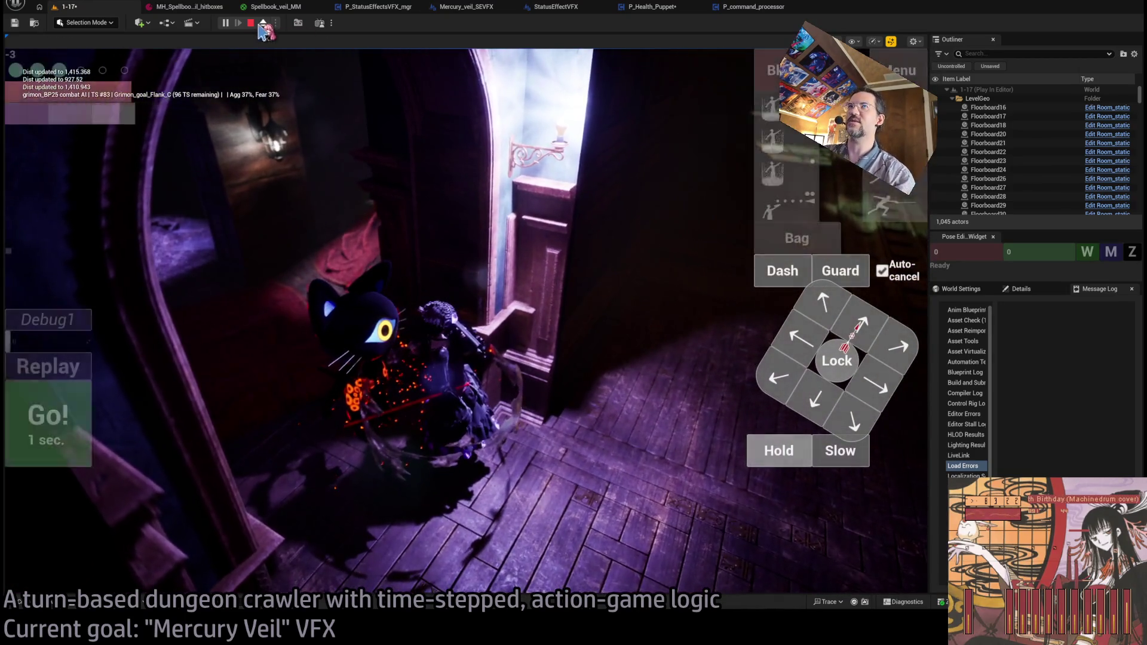
- Eject to a free camera, replay the turn twice, then bring up the P_StatusEffectsVFX_mgr Blueprint
left_click(262, 24)
scroll(466, 323, "up", 5)
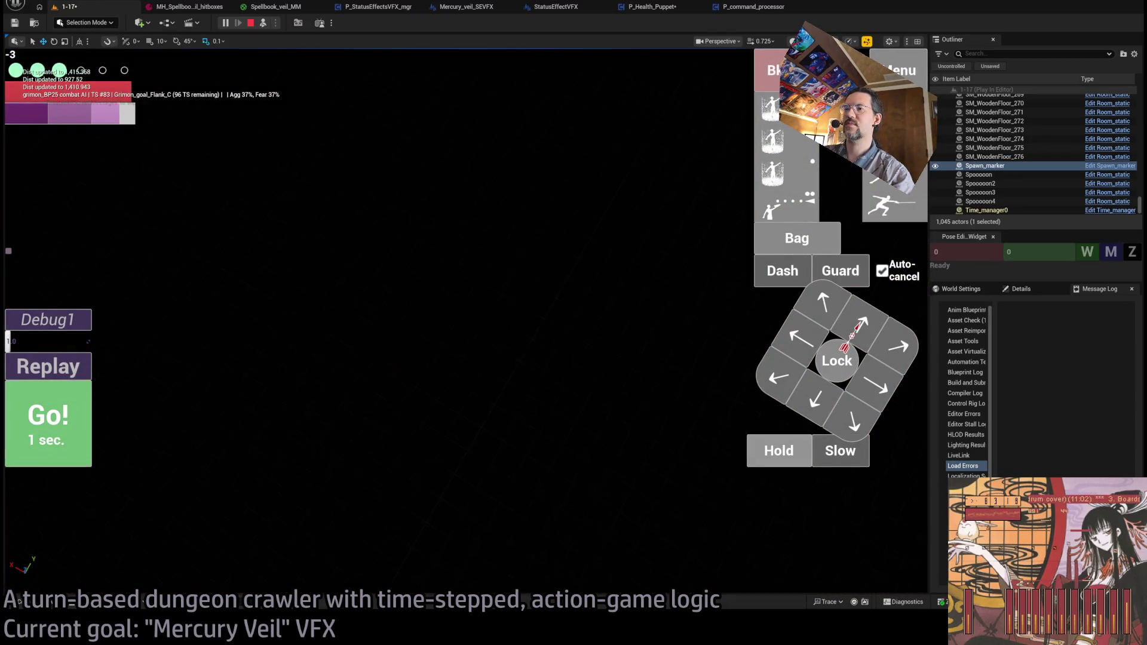
scroll(466, 322, "up", 5)
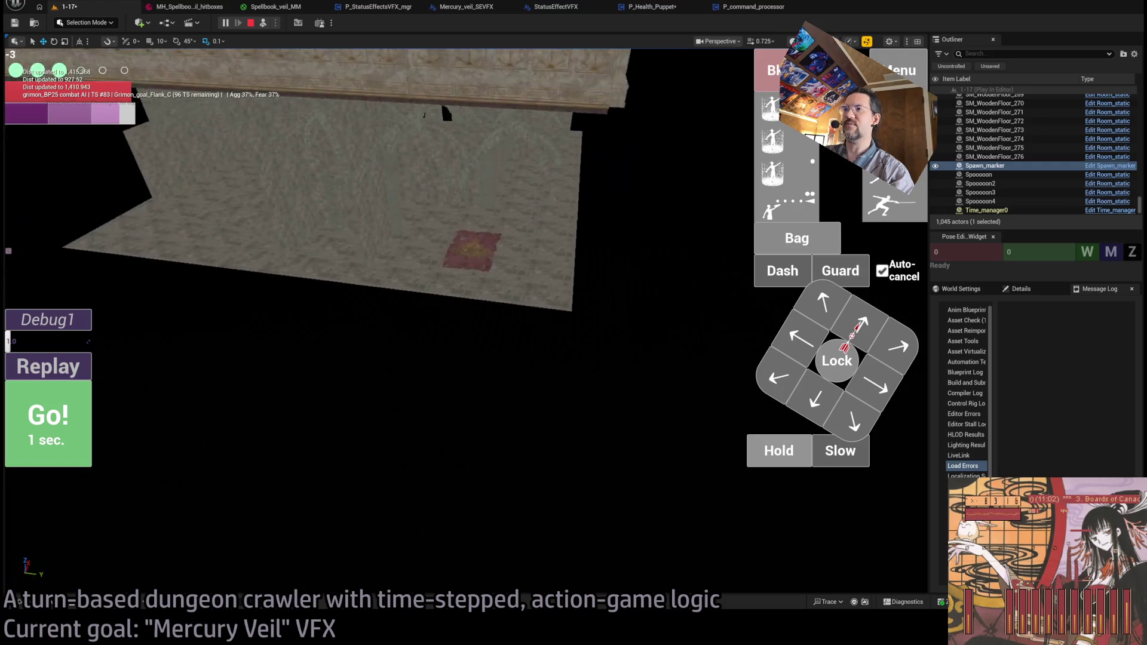
left_click(70, 365)
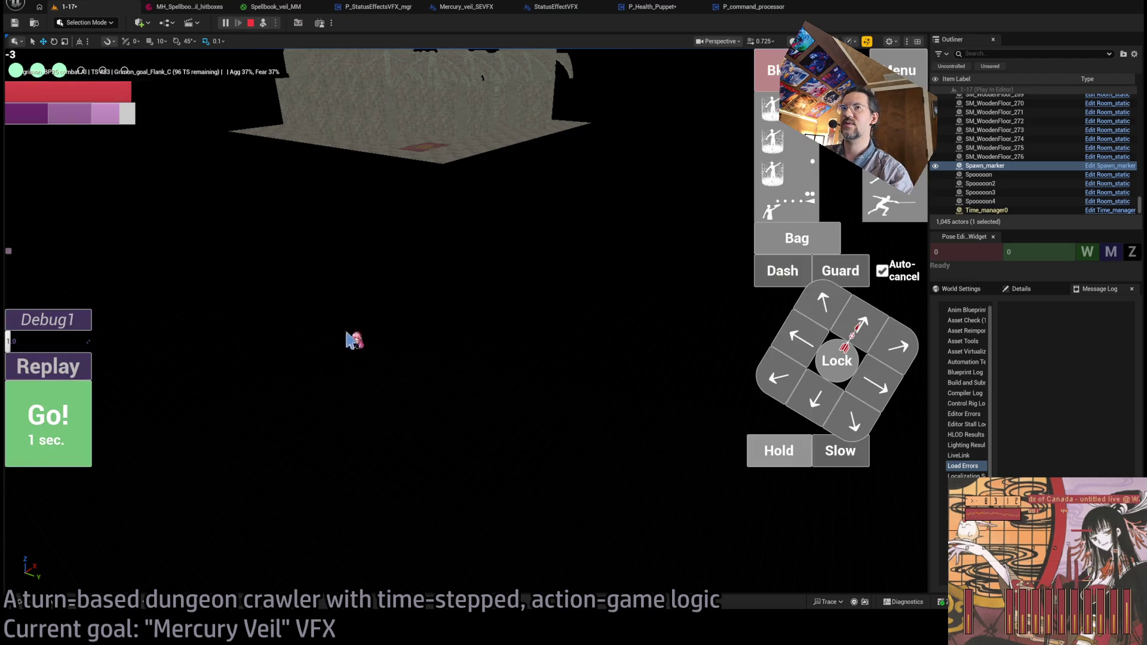
left_click(70, 366)
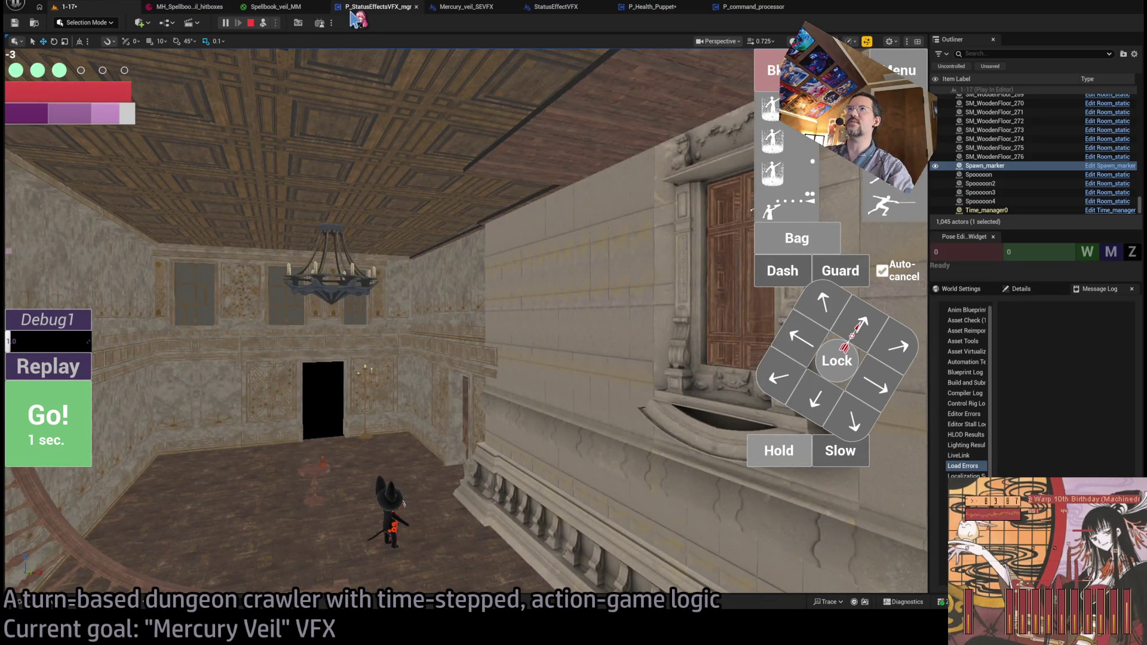
left_click(376, 7)
scroll(537, 286, "down", 5)
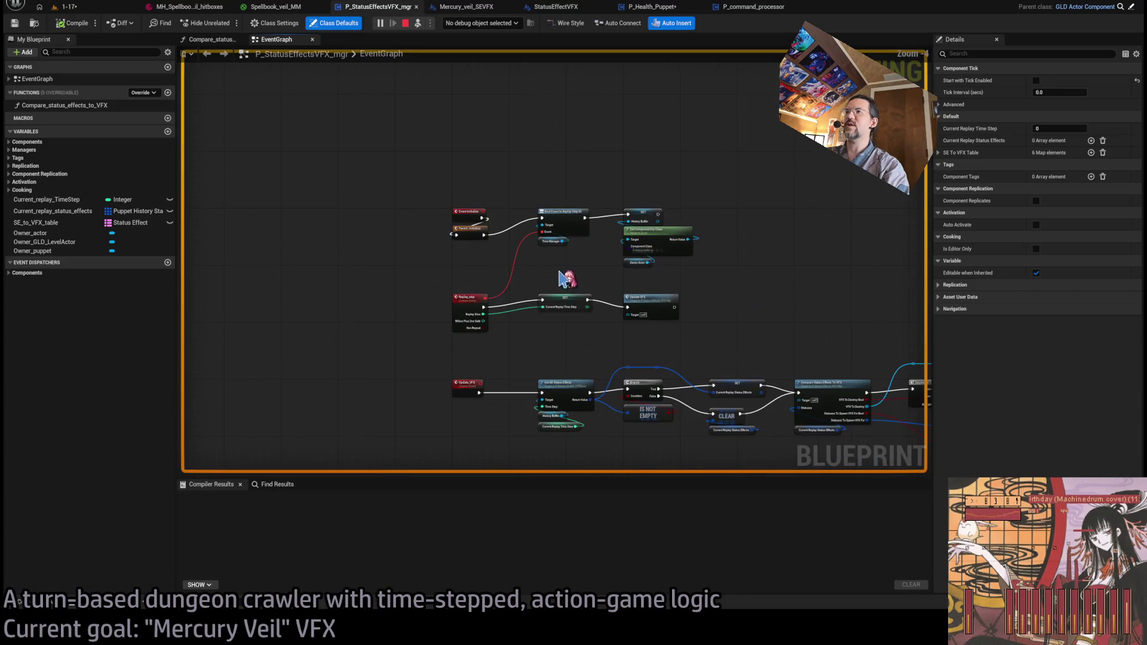
- Look through the Mercury_veil_SEVFX, StatusEffectVFX, P_Health_Puppet and P_command_processor Blueprints
scroll(564, 276, "up", 2)
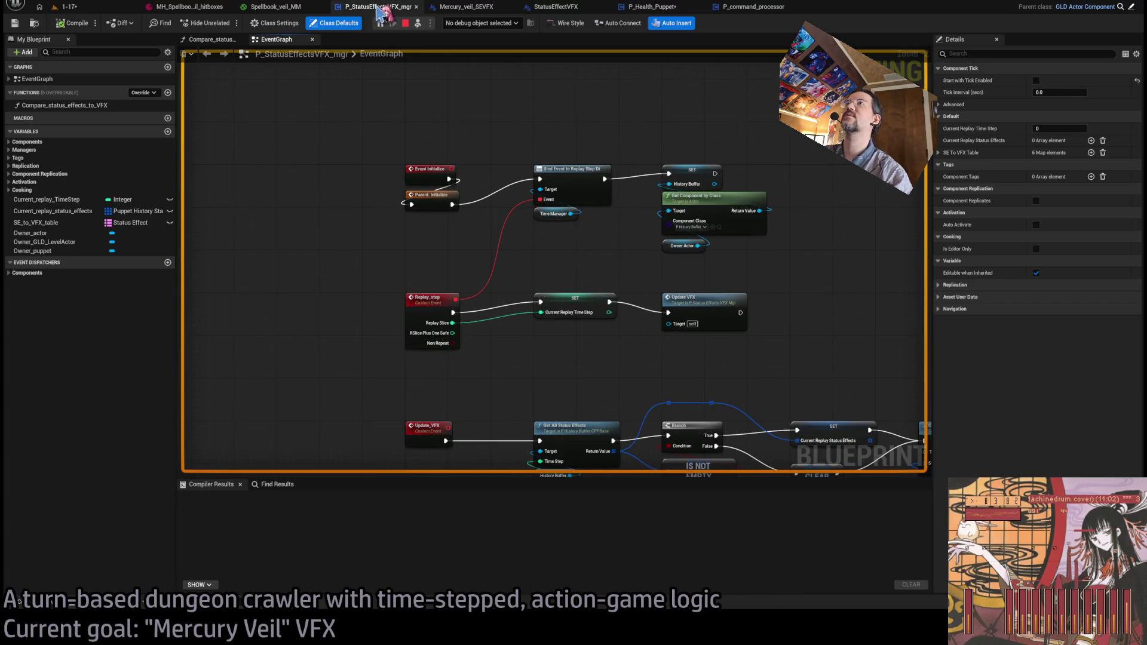
left_click(466, 7)
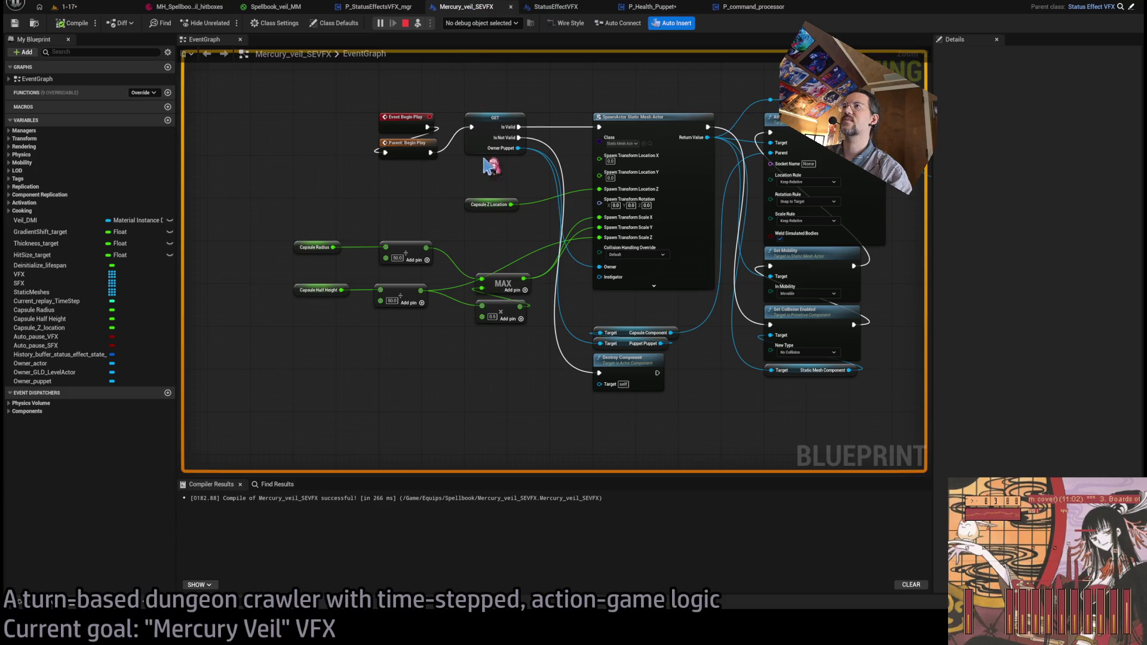
left_click(559, 8)
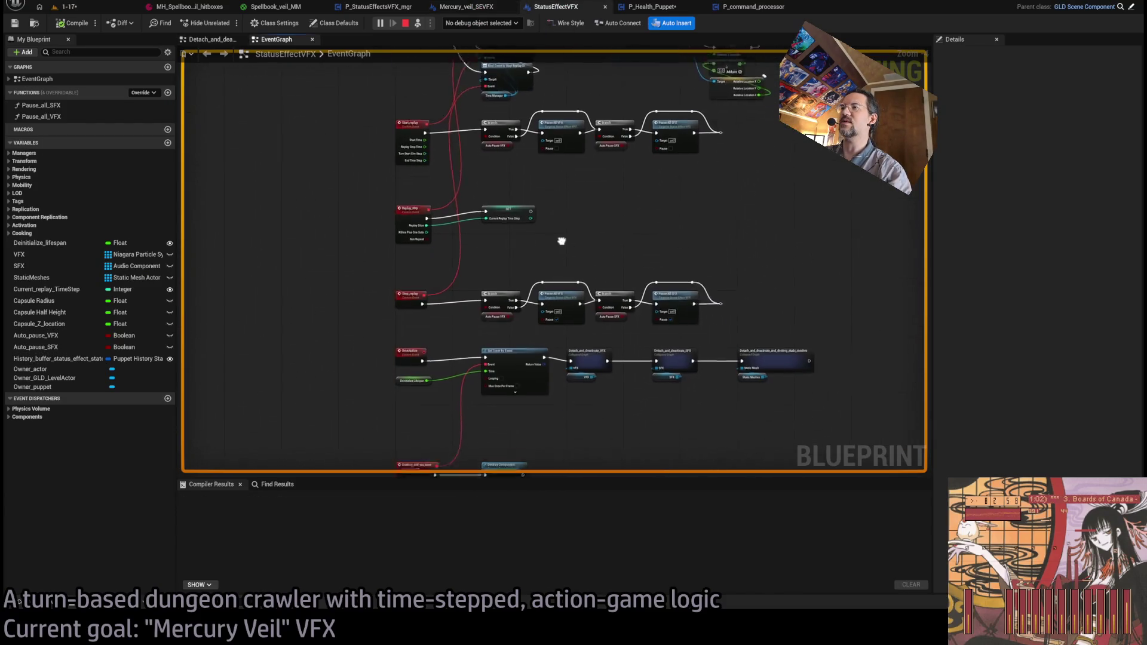
left_click(657, 8)
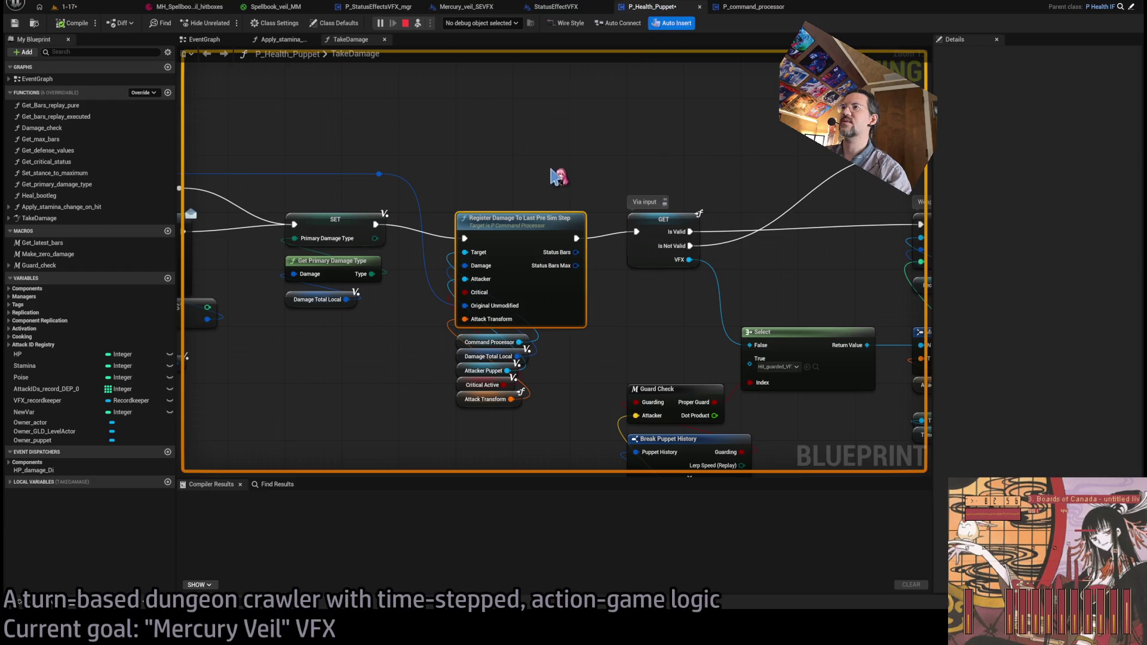
left_click(758, 7)
left_click(651, 6)
left_click(556, 6)
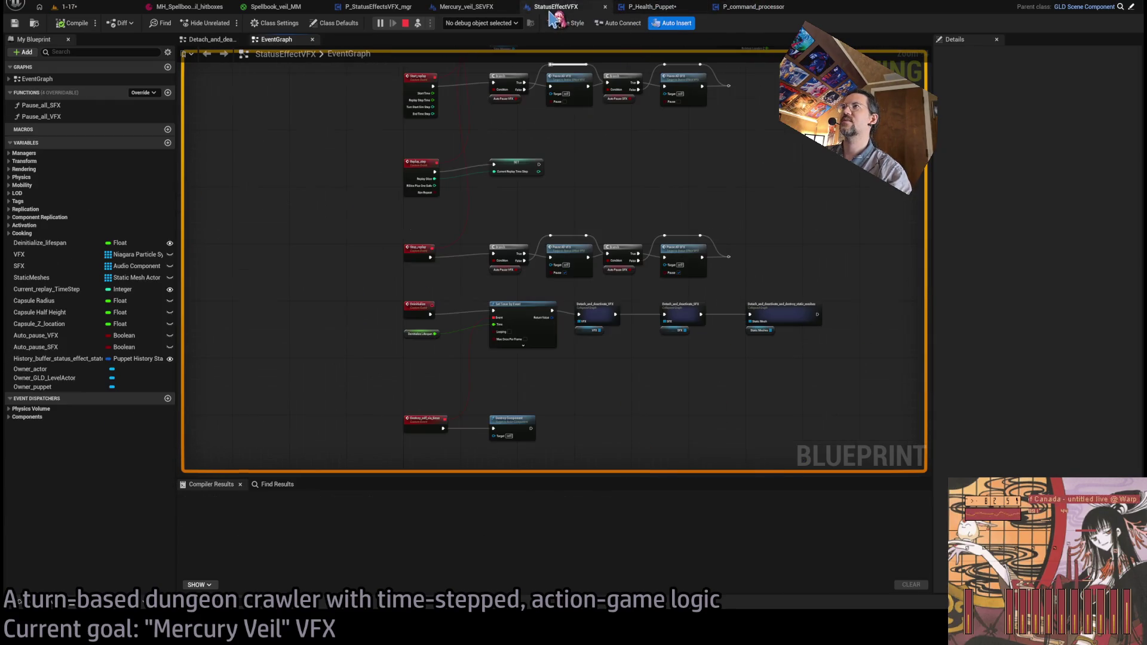
scroll(457, 302, "up", 3)
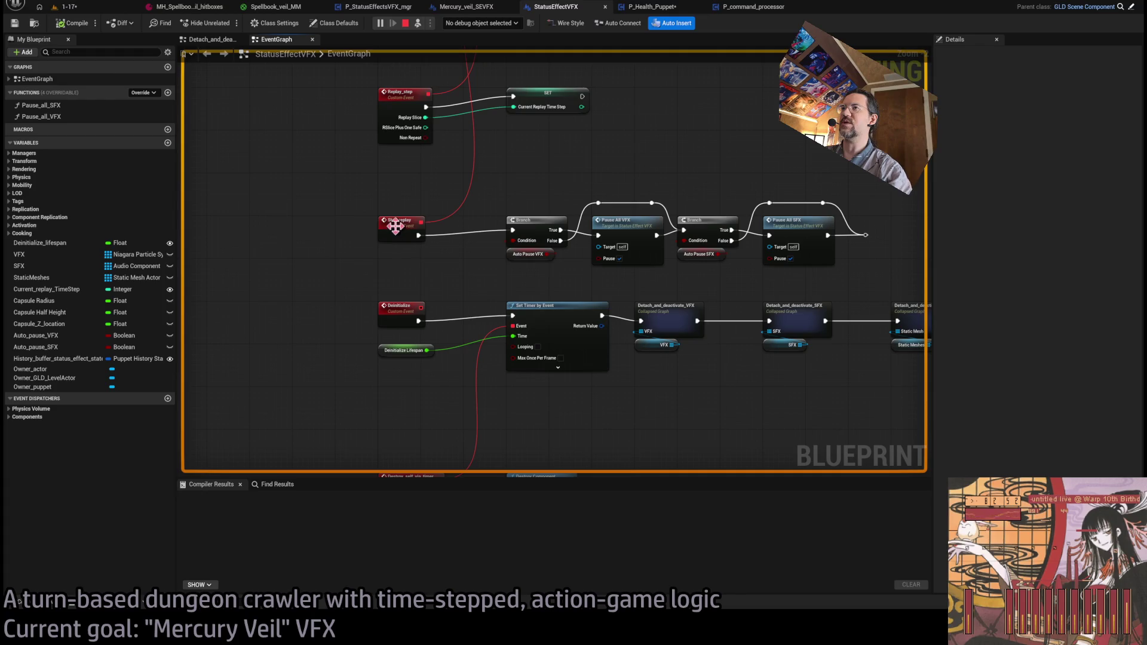
- Select Get damage from timestep in Mercury_veil_SEVFX and replay the turn to hit the breakpoint
left_click(460, 8)
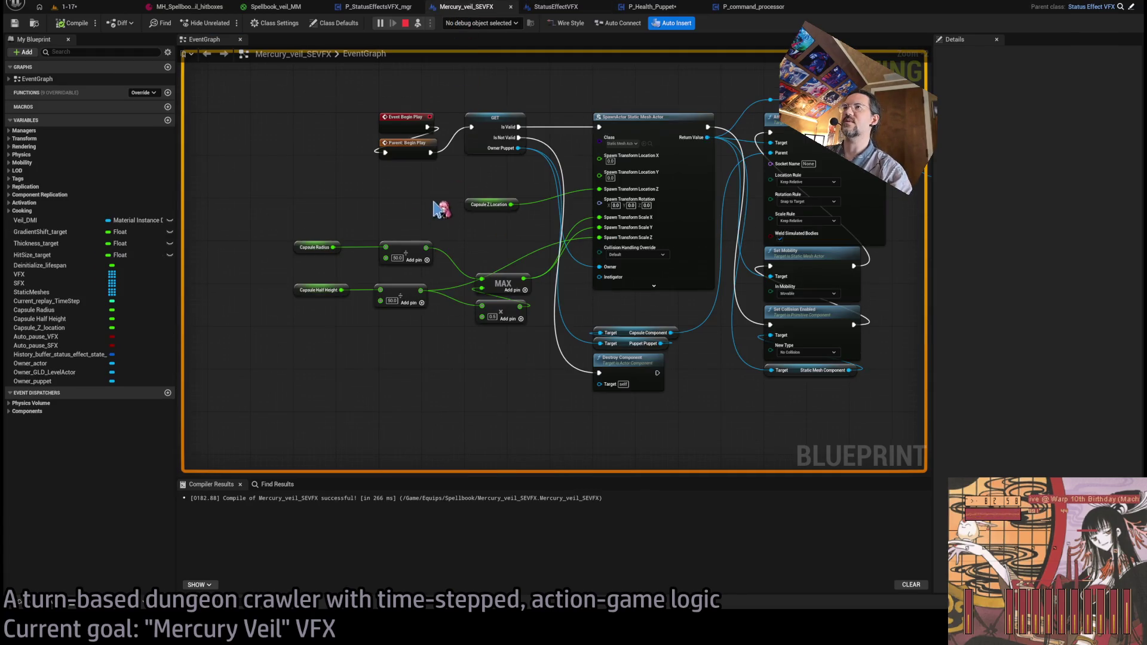
left_click_drag(443, 210, 499, 56)
left_click_drag(562, 323, 516, 170)
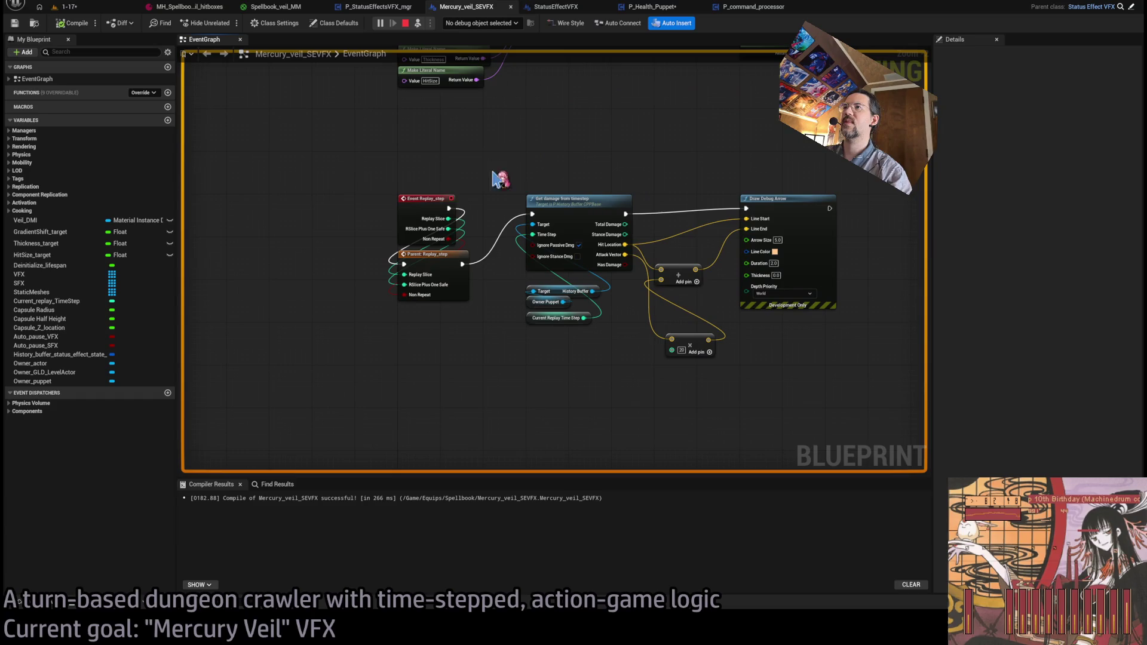
left_click(548, 211)
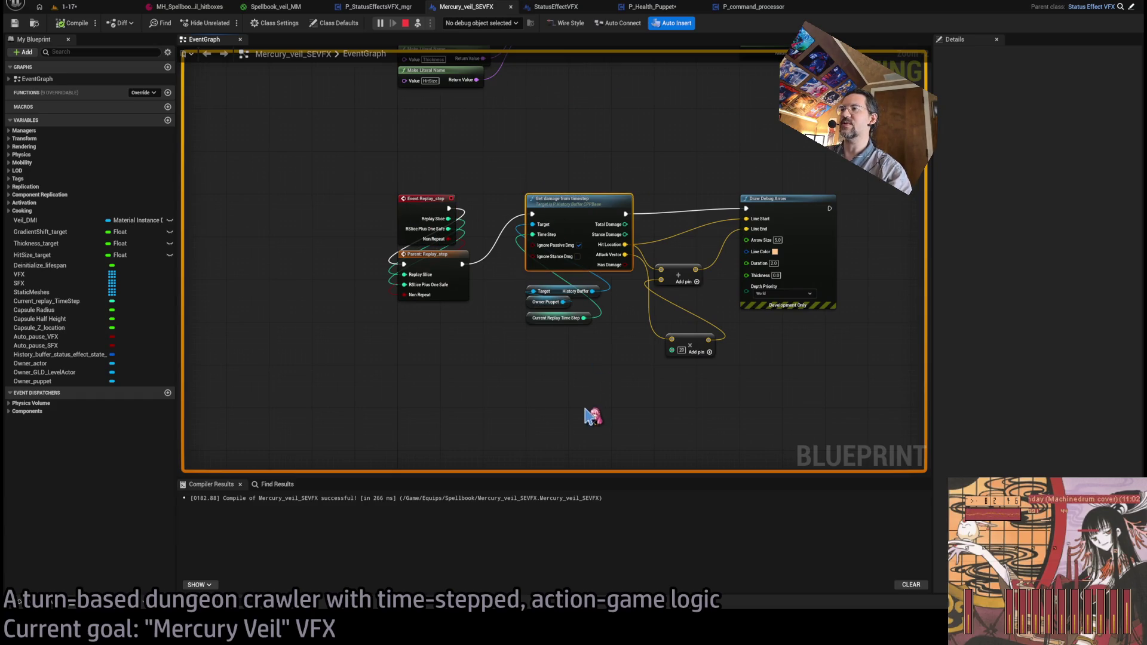
left_click(84, 12)
left_click(88, 380)
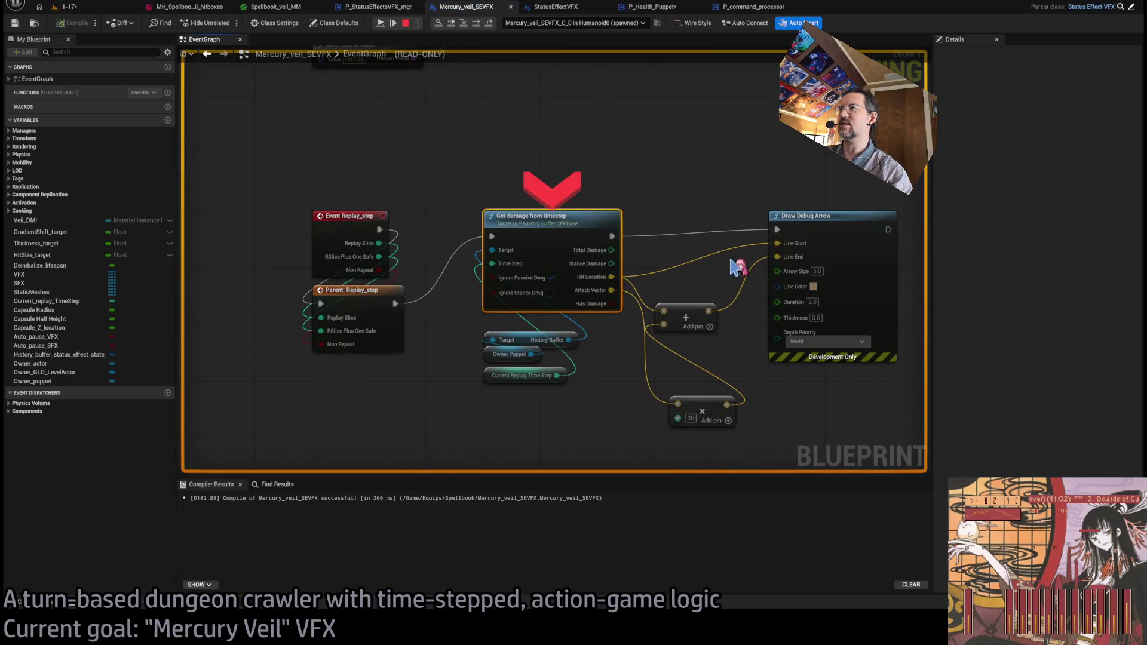
- Resume and stop the paused game, then delete the stray Set Linear Breakable node
left_click(653, 197)
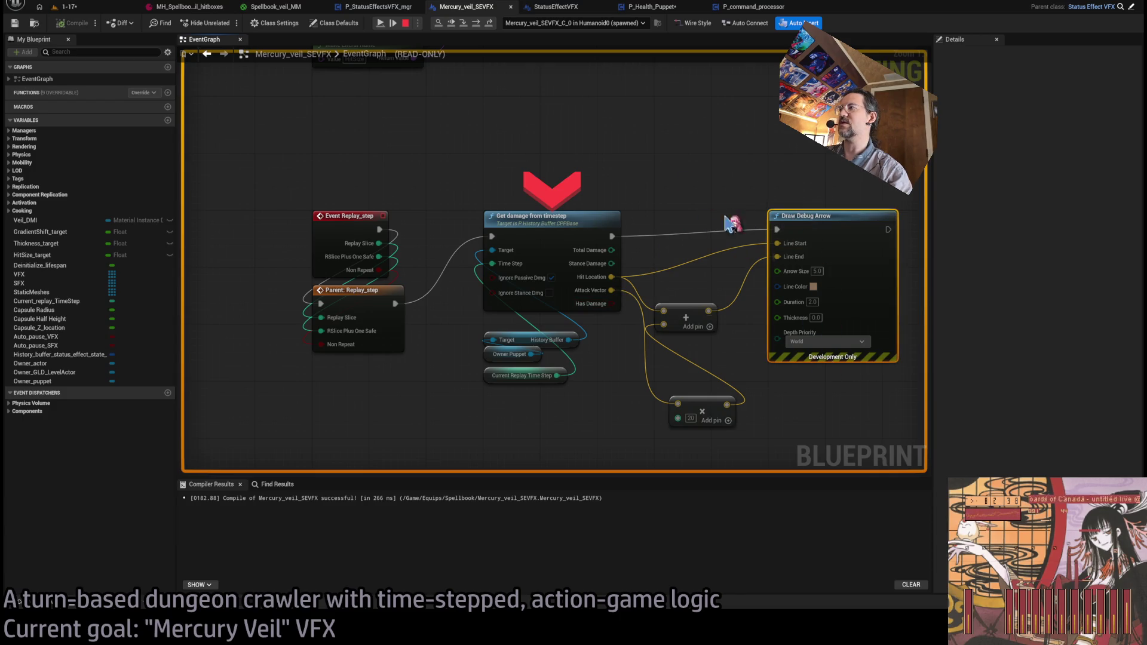
left_click(381, 23)
key("Escape")
left_click_drag(611, 303, 661, 245)
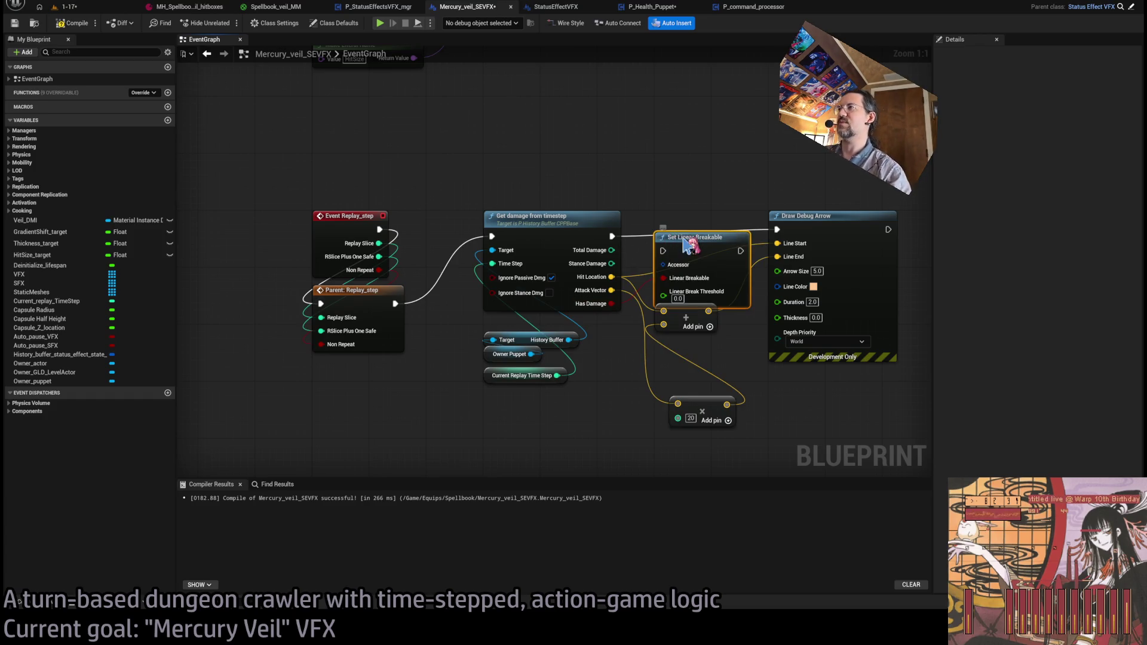
key("Delete")
- Add a Branch on Has Damage whose True path runs Draw Debug Arrow, then compile
left_click_drag(611, 304, 656, 227)
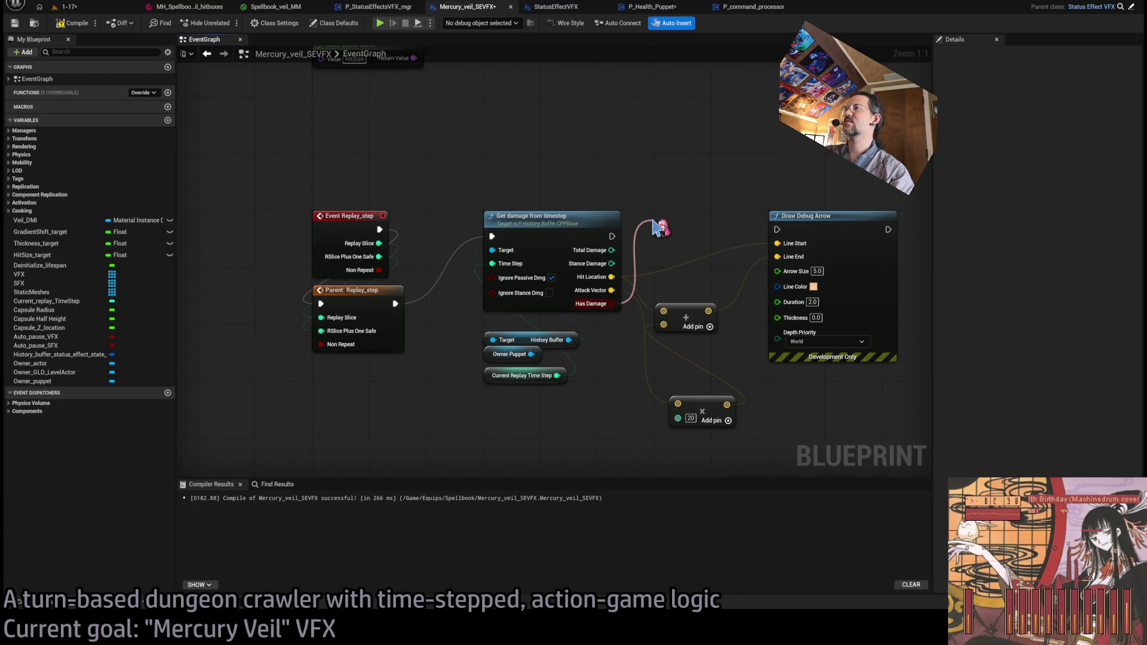
left_click_drag(656, 227, 657, 225)
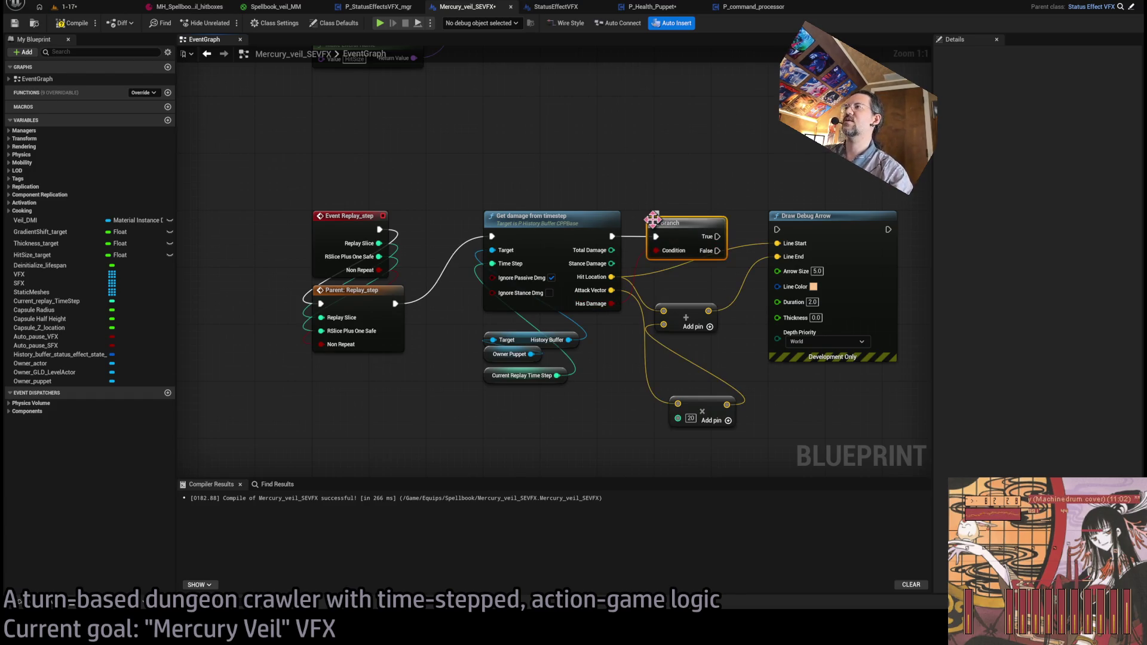
left_click_drag(726, 229, 777, 229)
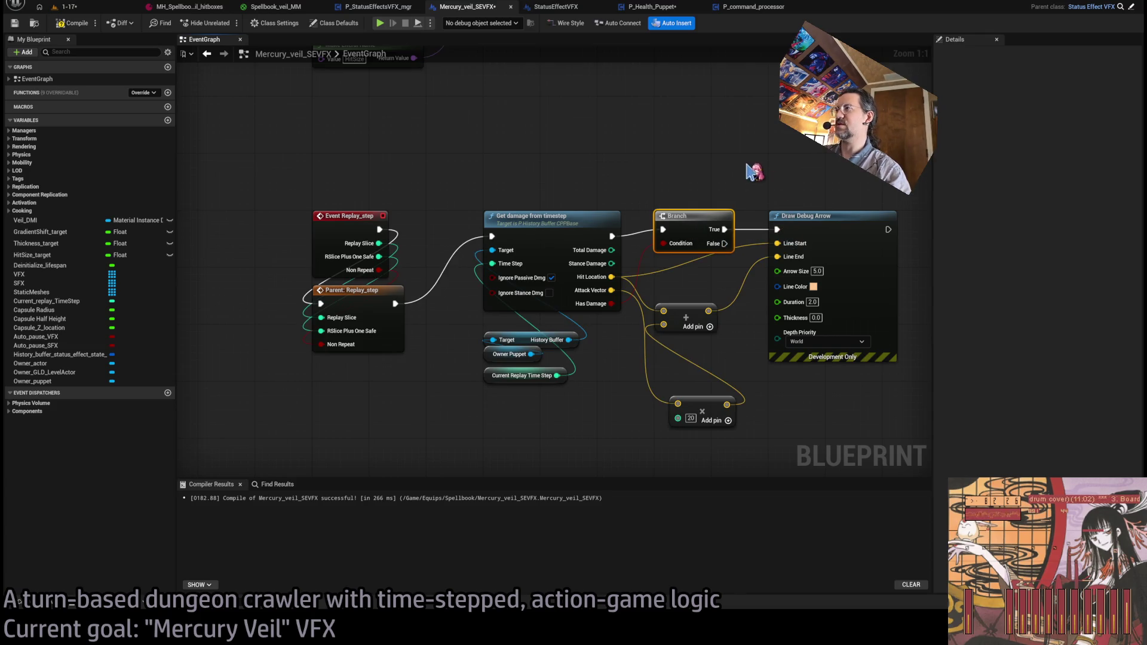
left_click_drag(755, 172, 589, 179)
left_click(730, 330)
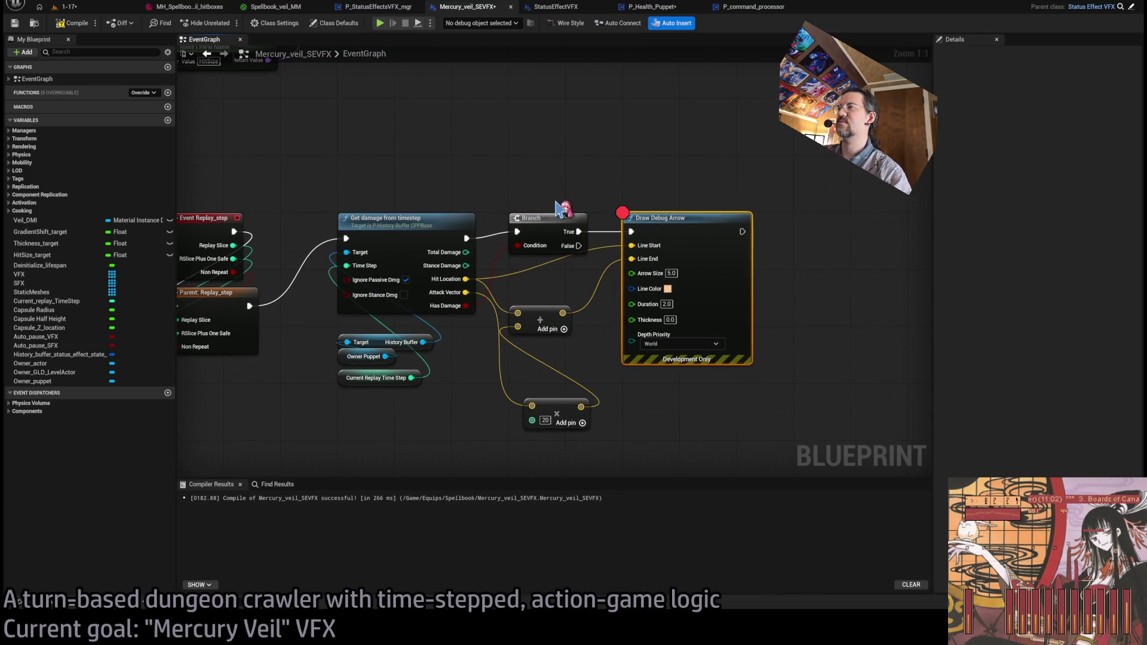
left_click_drag(269, 148, 343, 149)
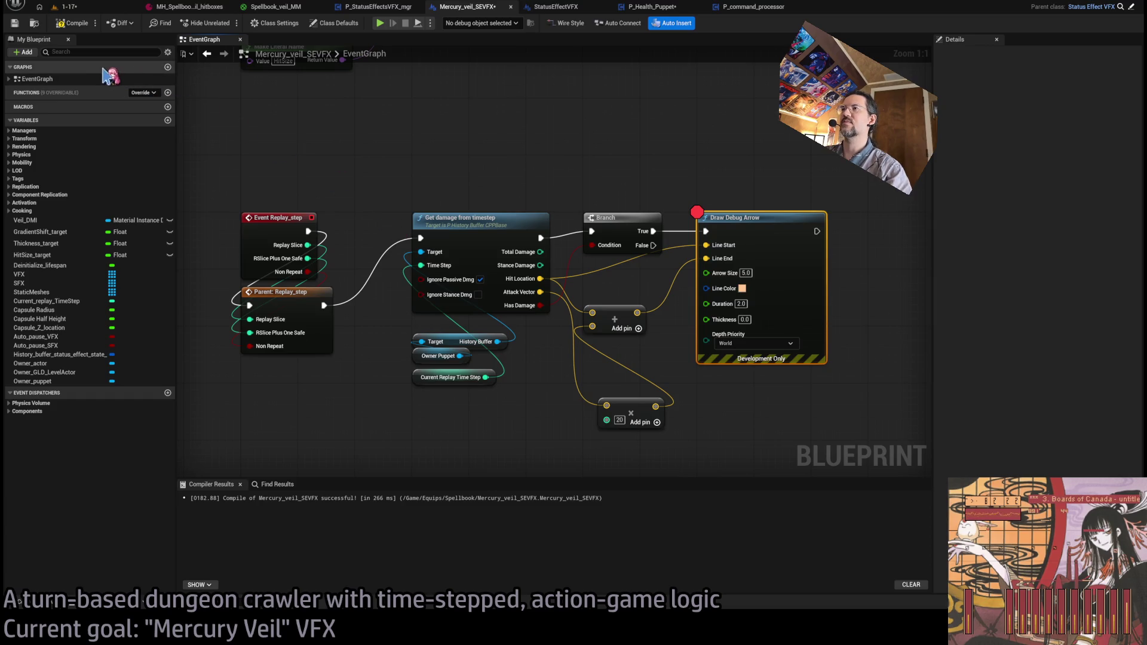
left_click(77, 24)
- Play level 1-17 until the Draw Debug Arrow breakpoint hits, resume, then view the MH_Spellbook hitboxes asset
left_click(90, 9)
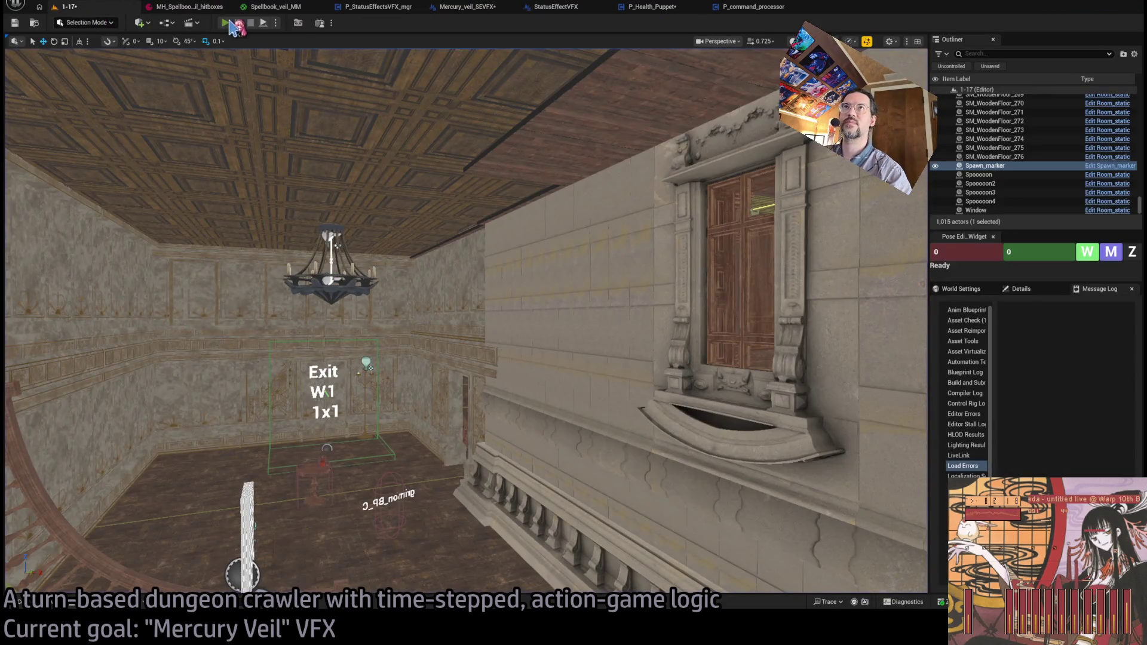
key("alt+p")
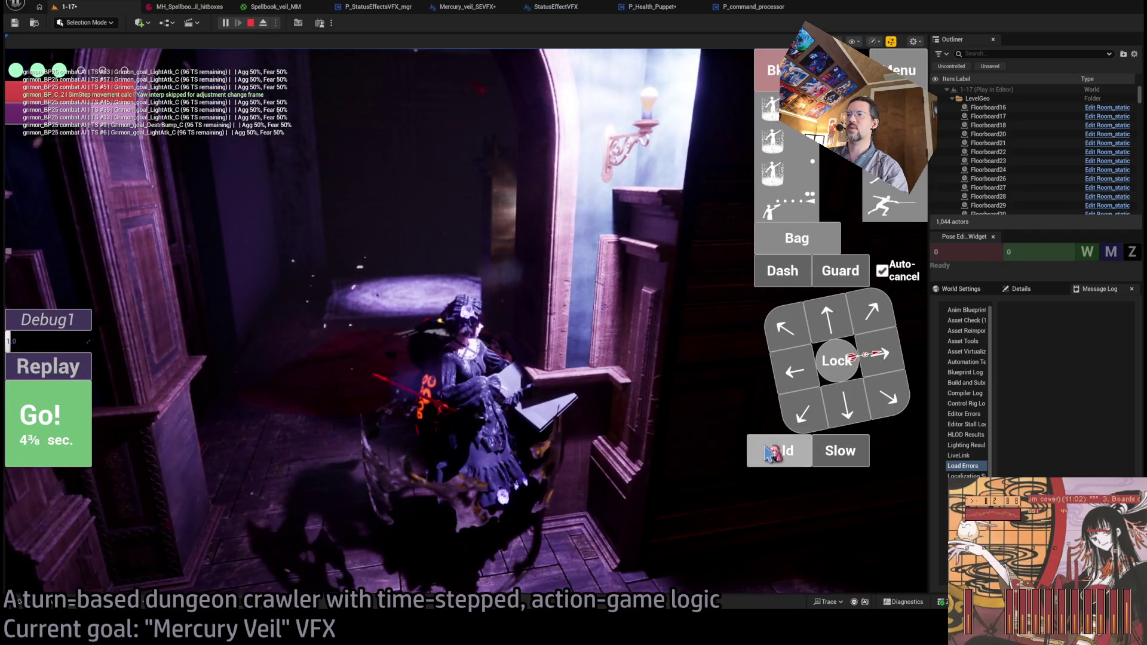
left_click(48, 424)
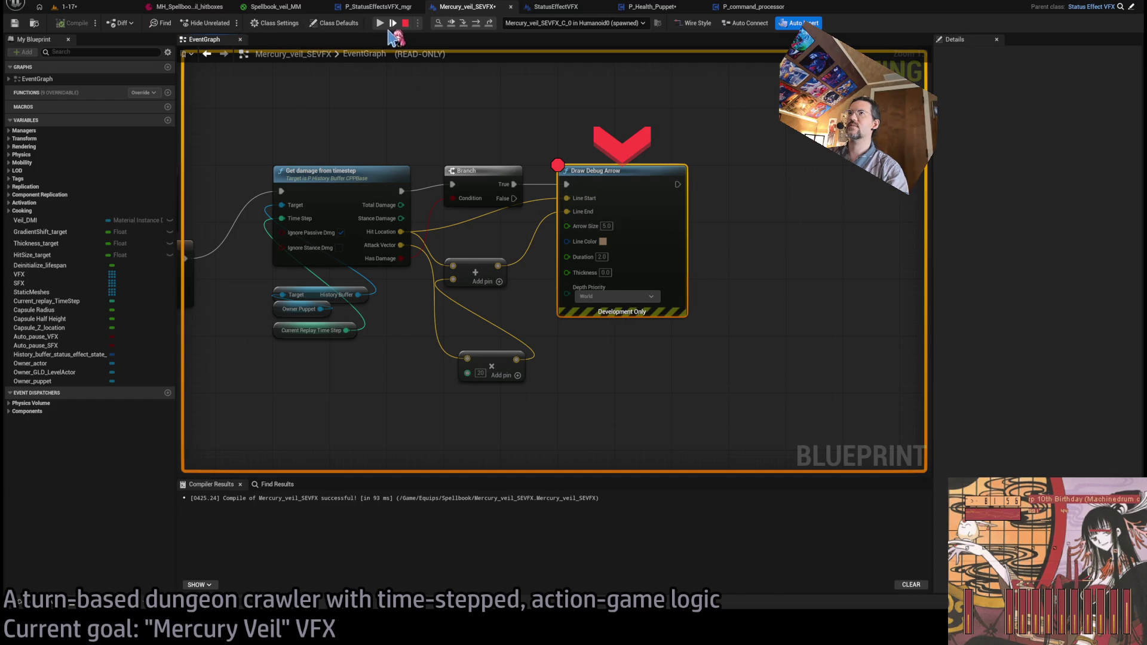
left_click(380, 22)
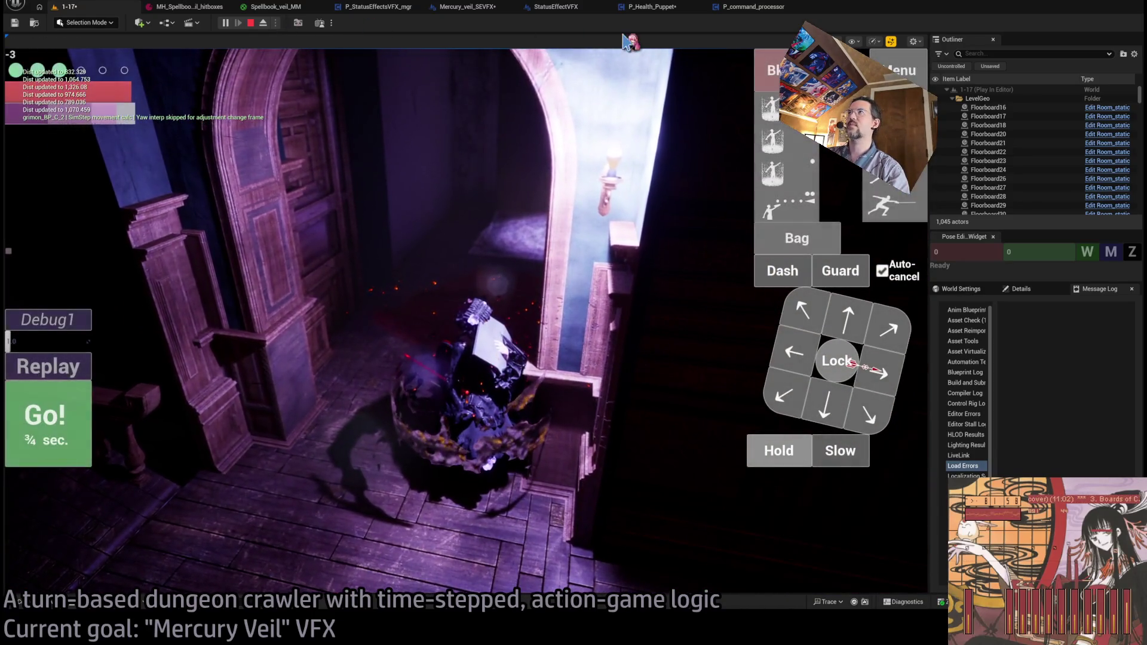
left_click(197, 7)
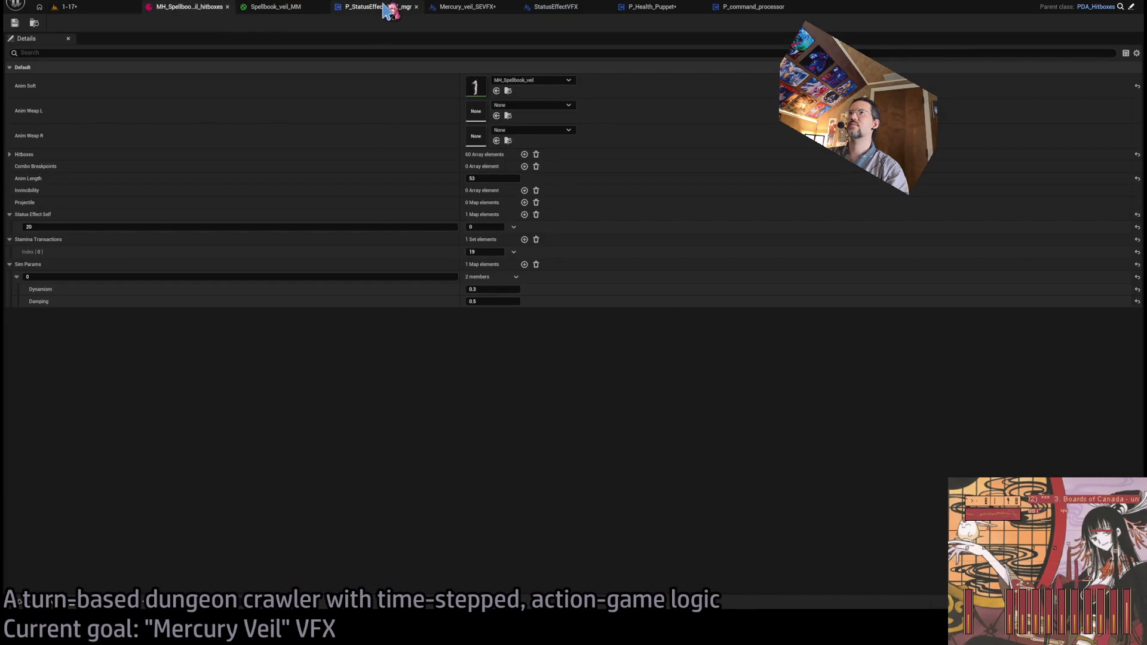
- Add a Print String after Draw Debug Arrow that prints Hit Location, expanding its advanced options
left_click(385, 9)
left_click(466, 7)
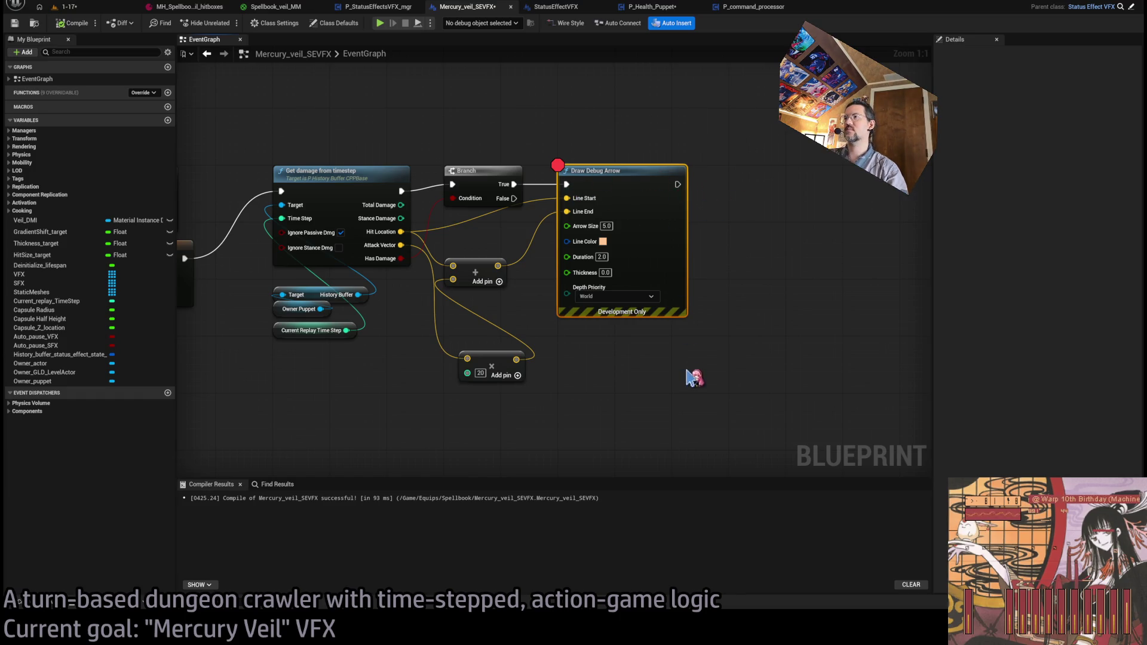
left_click_drag(678, 184, 779, 194)
left_click_drag(400, 232, 804, 230)
left_click_drag(586, 225, 665, 415)
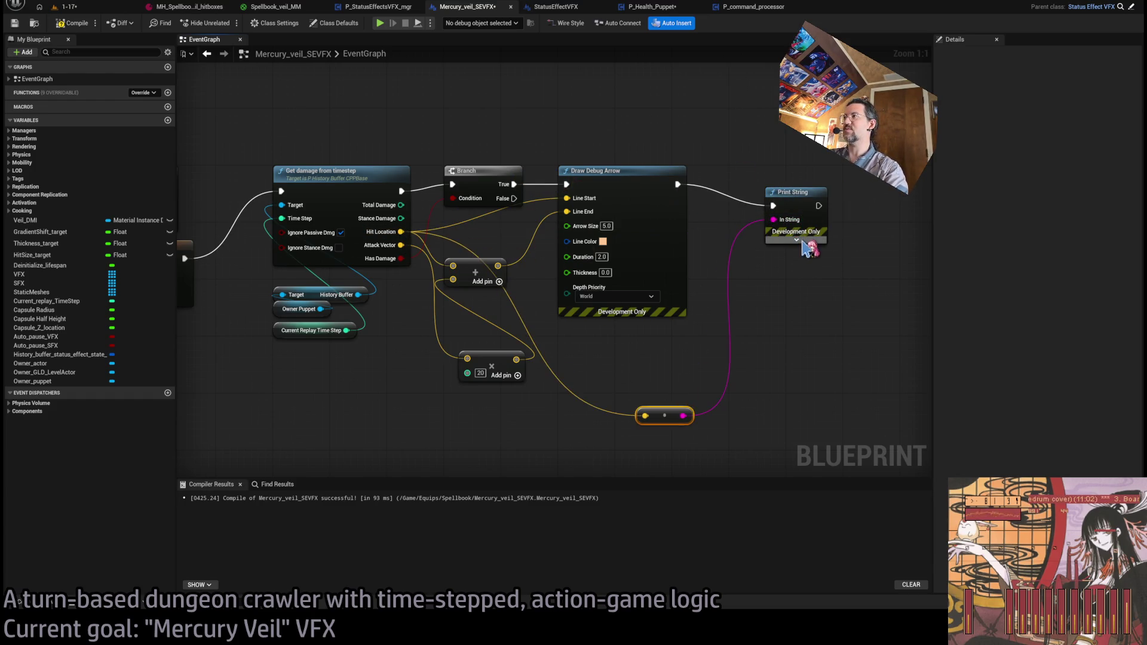
left_click(807, 246)
left_click(69, 6)
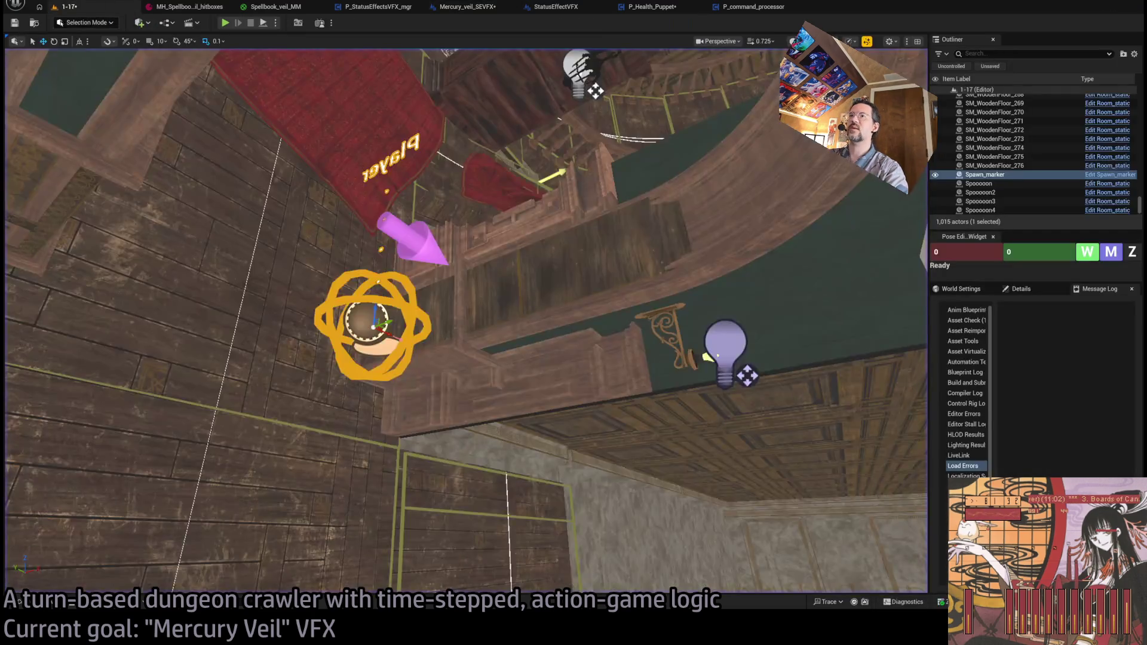
- Select grimon_BP25, play level 1-17 for one held turn, end play and return to Mercury_veil_SEVFX
scroll(664, 375, "up", 5)
left_click(526, 257)
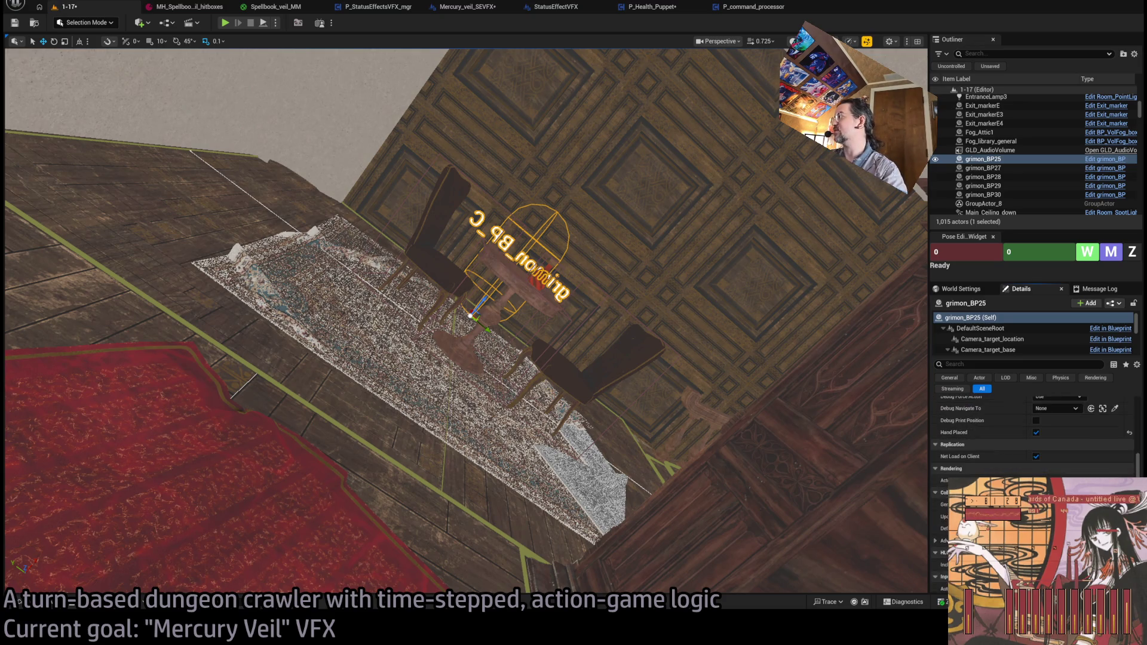
scroll(1016, 430, "down", 5)
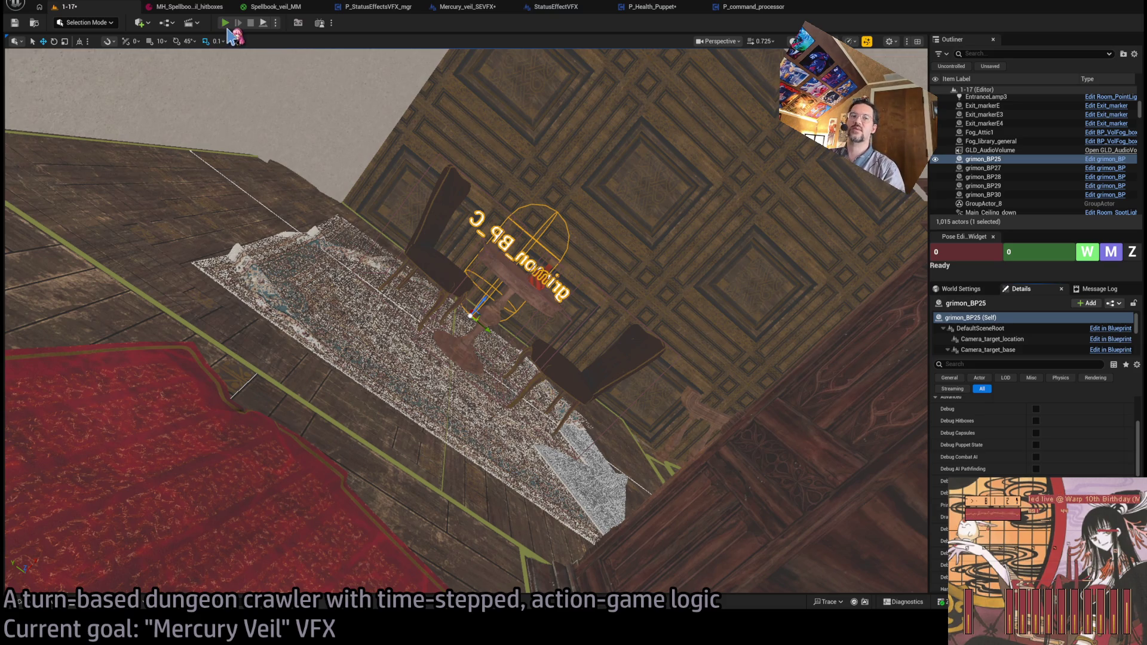
key("alt+p")
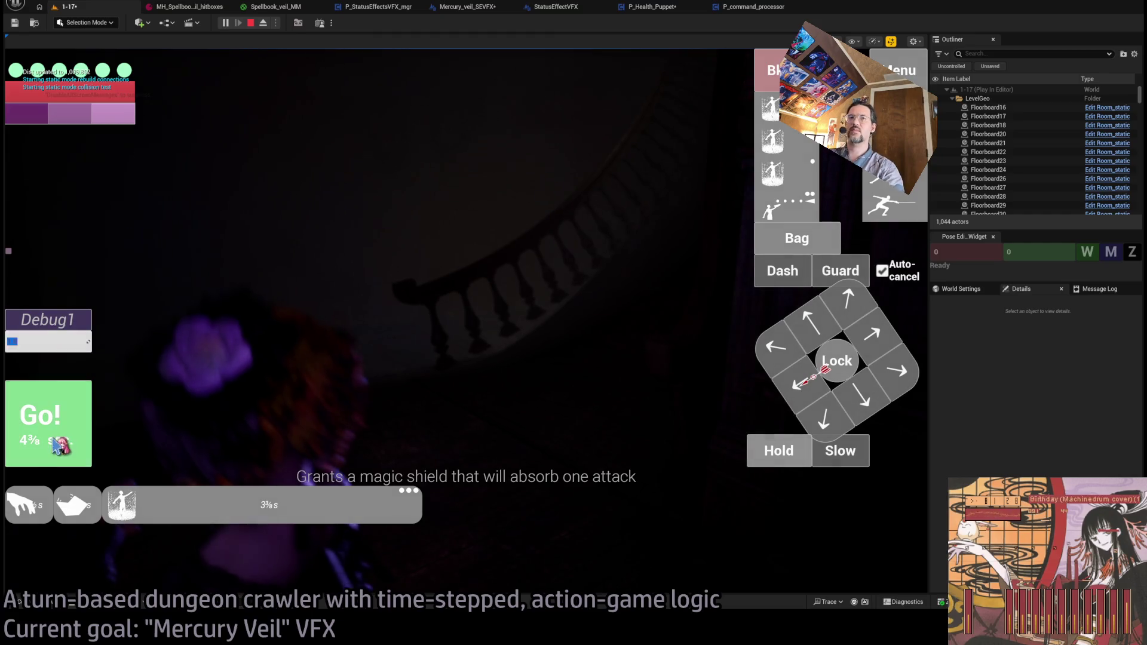
left_click(59, 442)
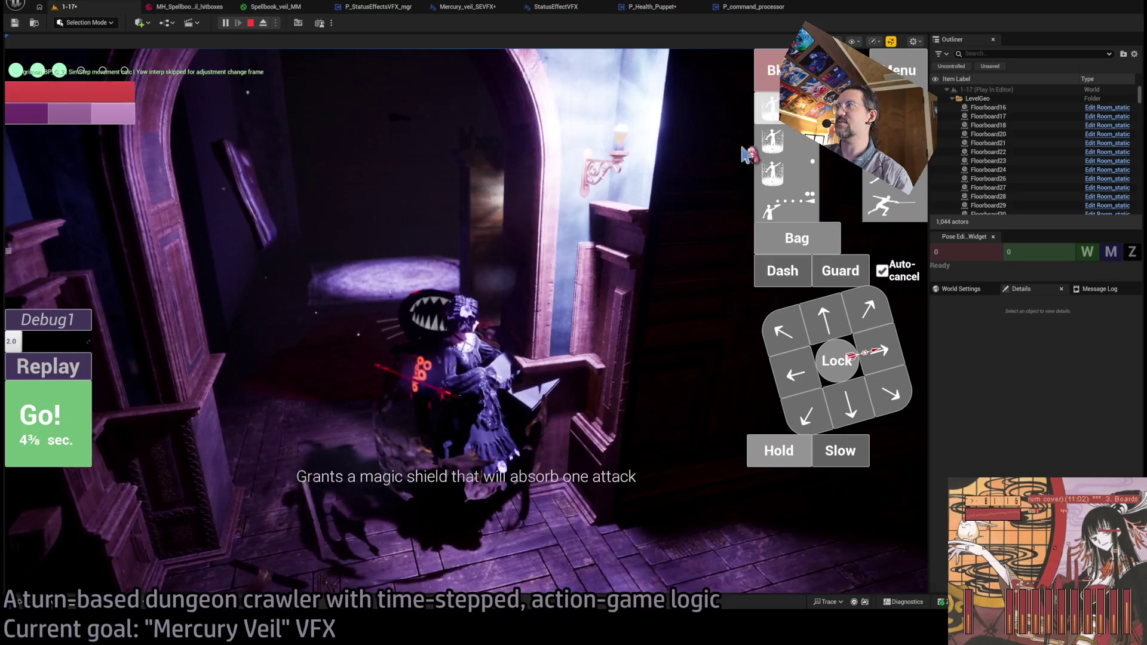
key("h")
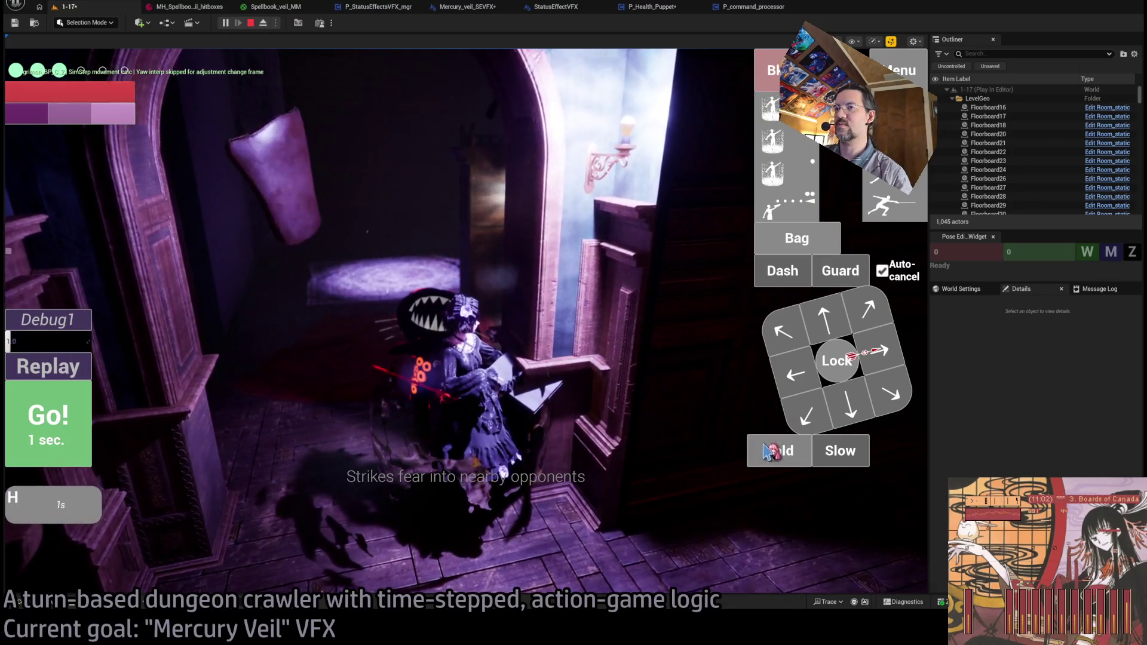
left_click(77, 431)
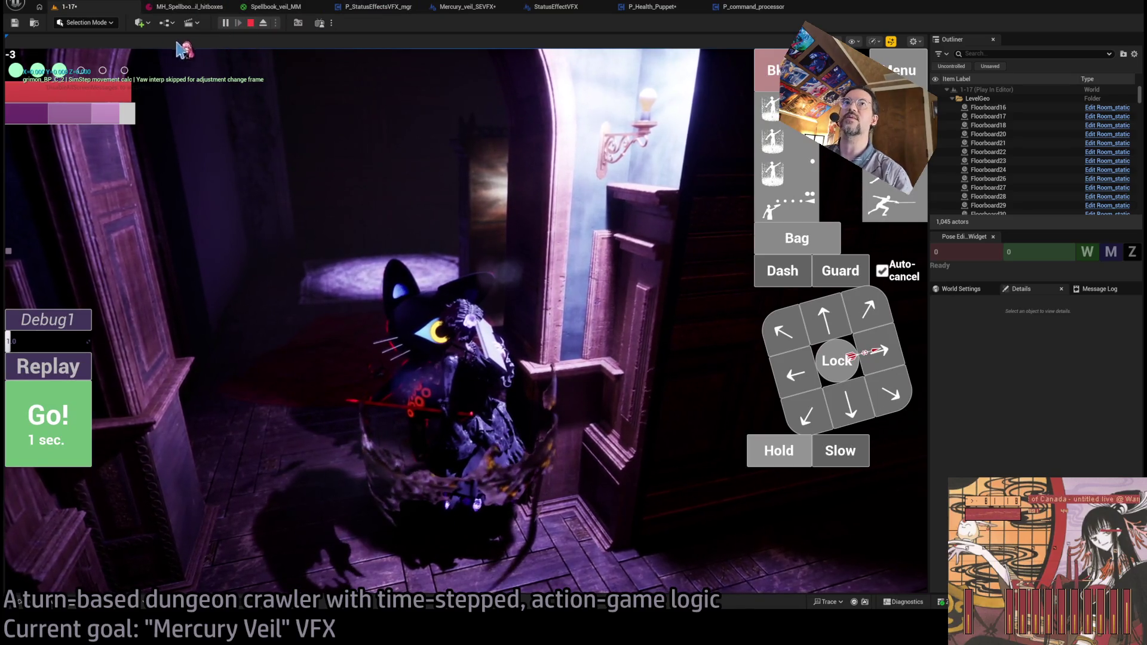
mouse_move(64, 87)
key("F8")
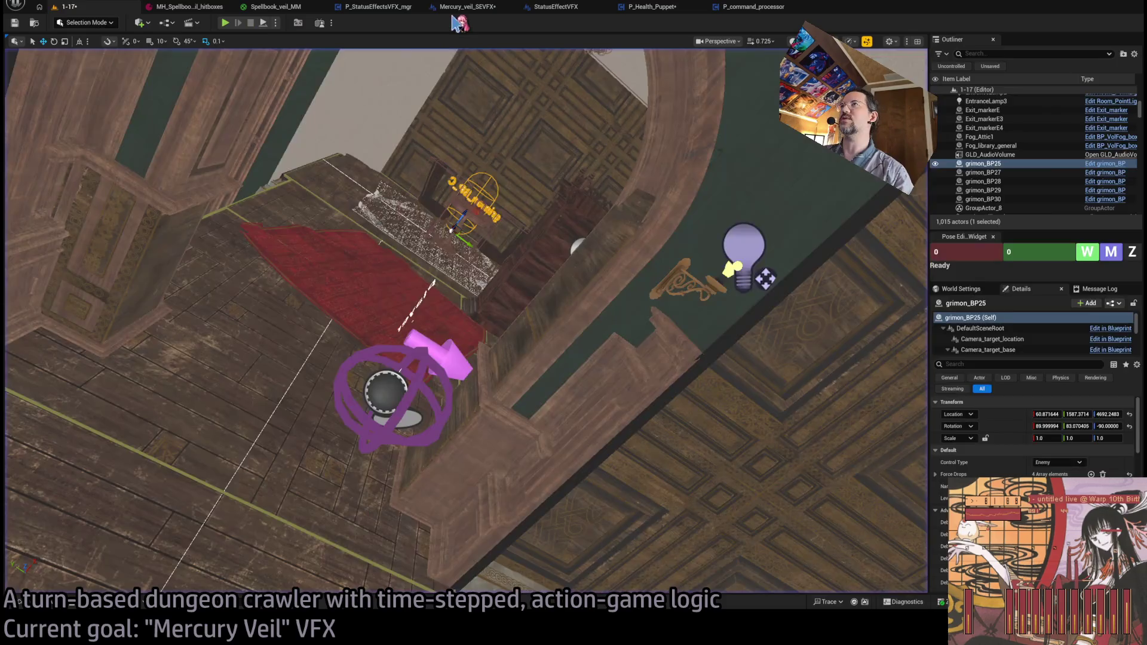
left_click(460, 7)
scroll(520, 143, "down", 5)
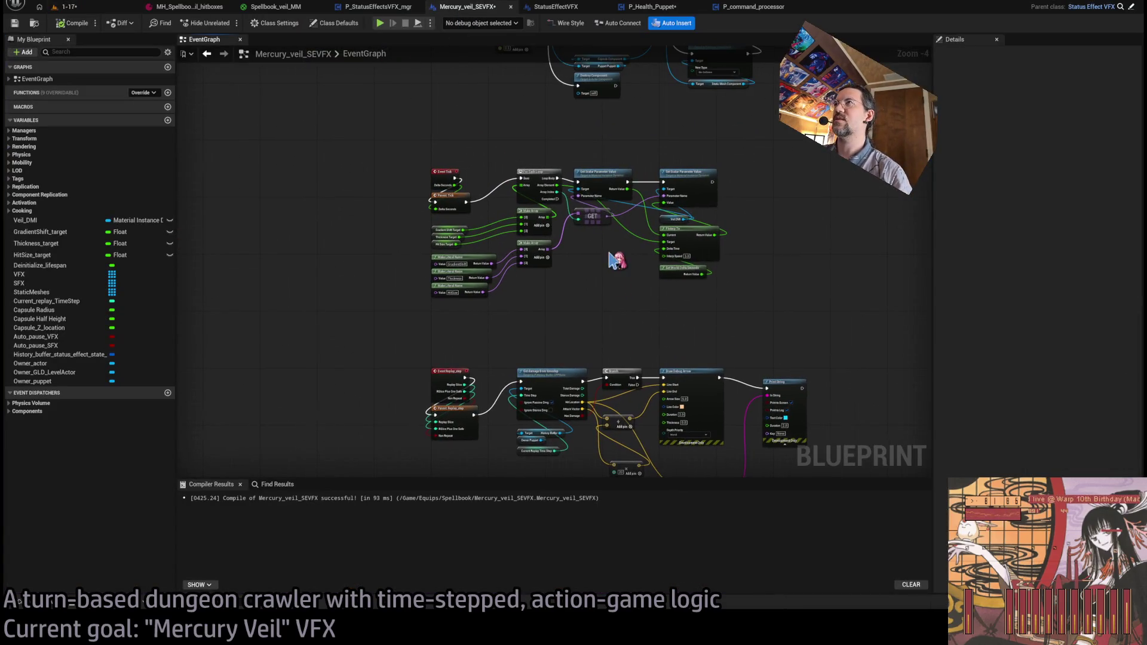
- Select P_command_processor's Register_damage_to_last_PreSim_step entry node for a breakpoint, then play level 1-17
left_click(658, 7)
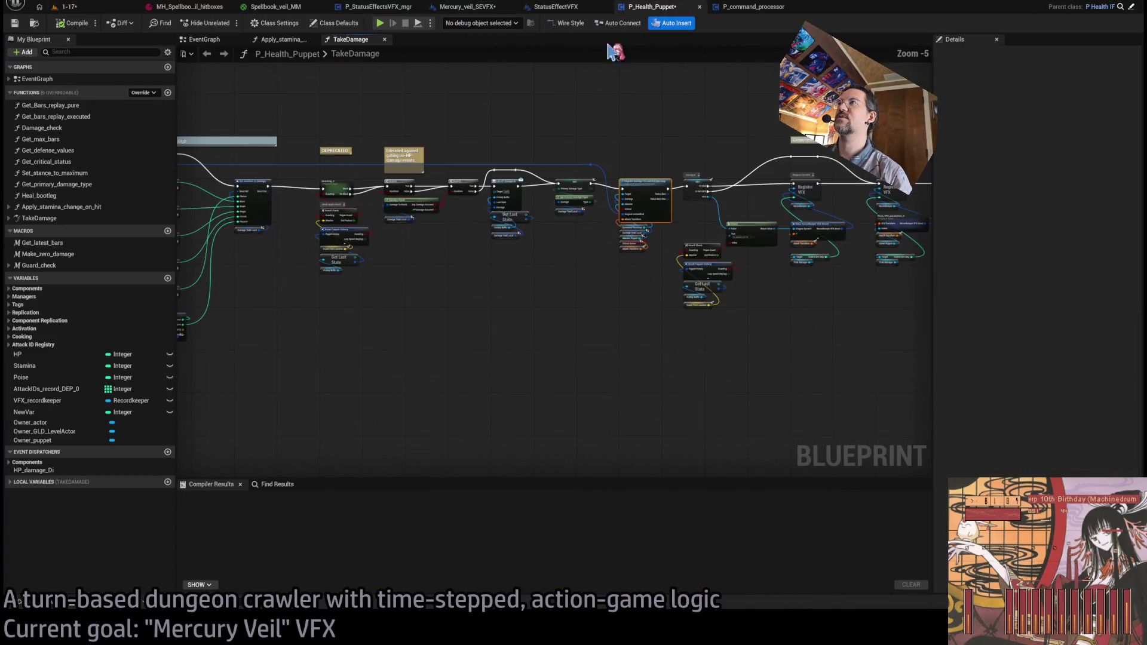
left_click(746, 8)
scroll(308, 176, "down", 2)
scroll(308, 176, "up", 3)
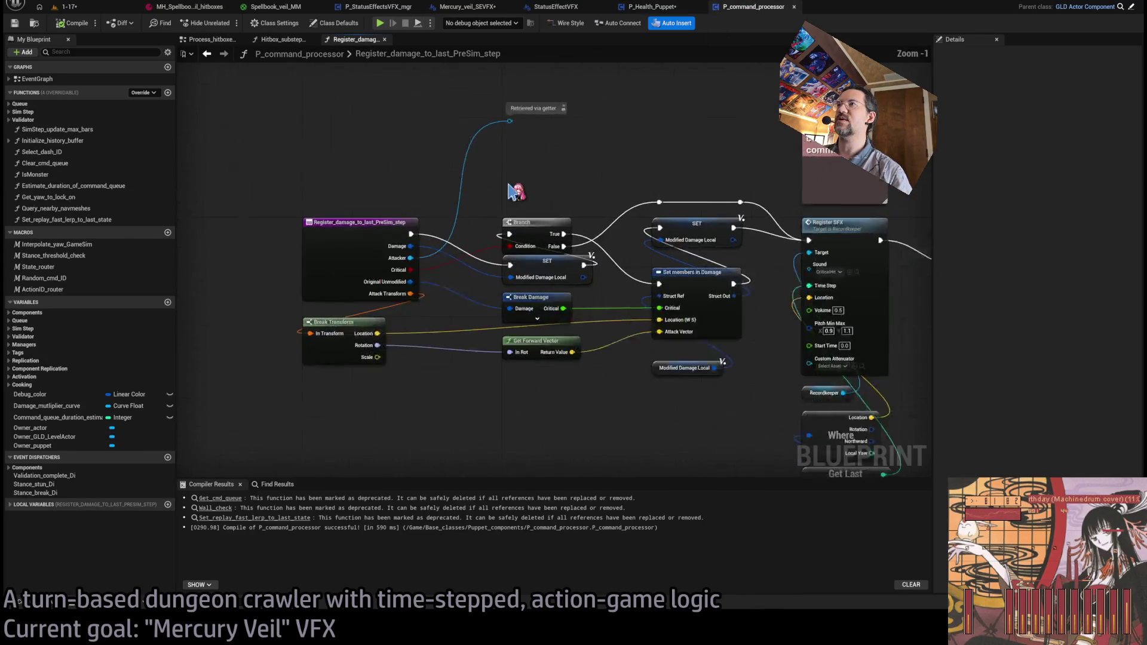
left_click_drag(438, 247, 744, 201)
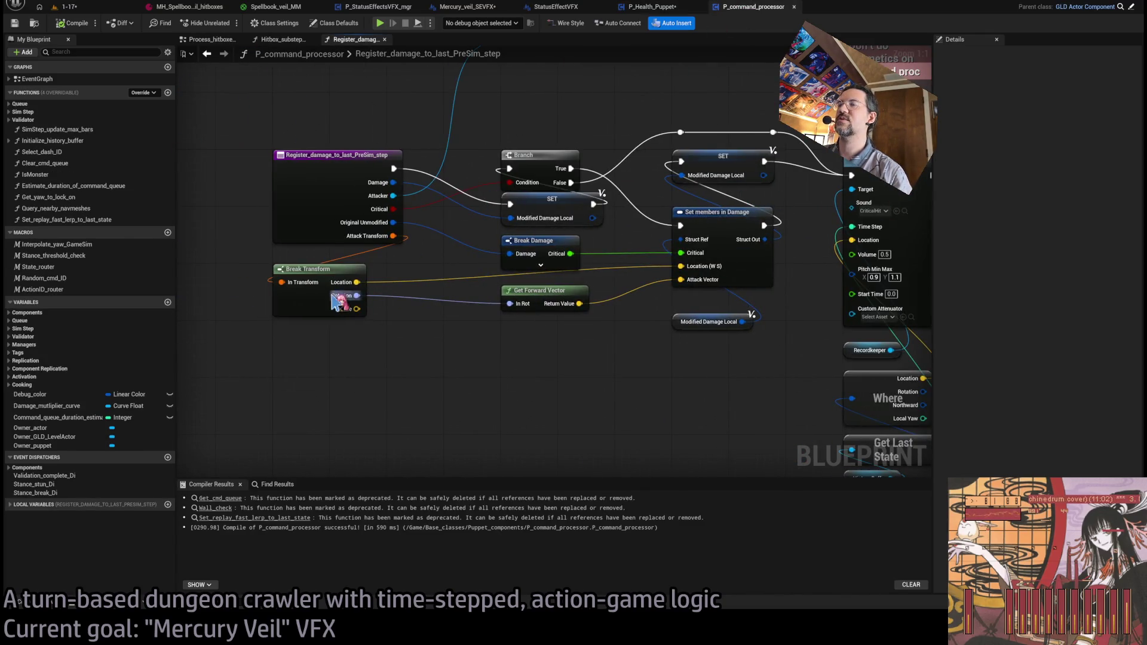
left_click(316, 190)
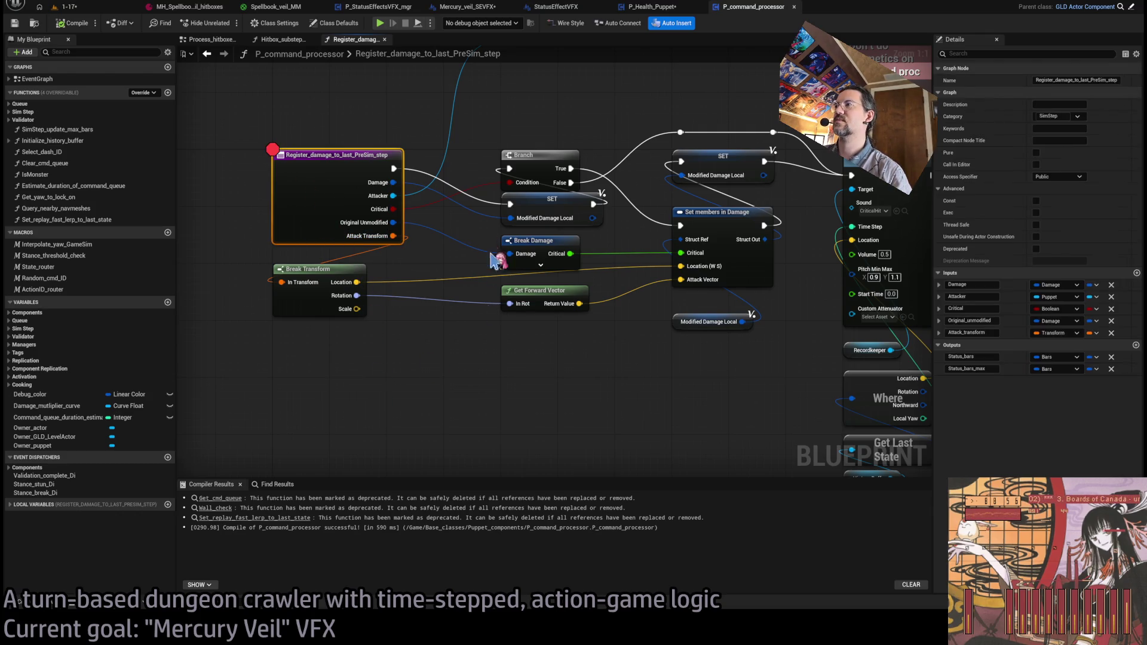
left_click(68, 7)
key("alt+p")
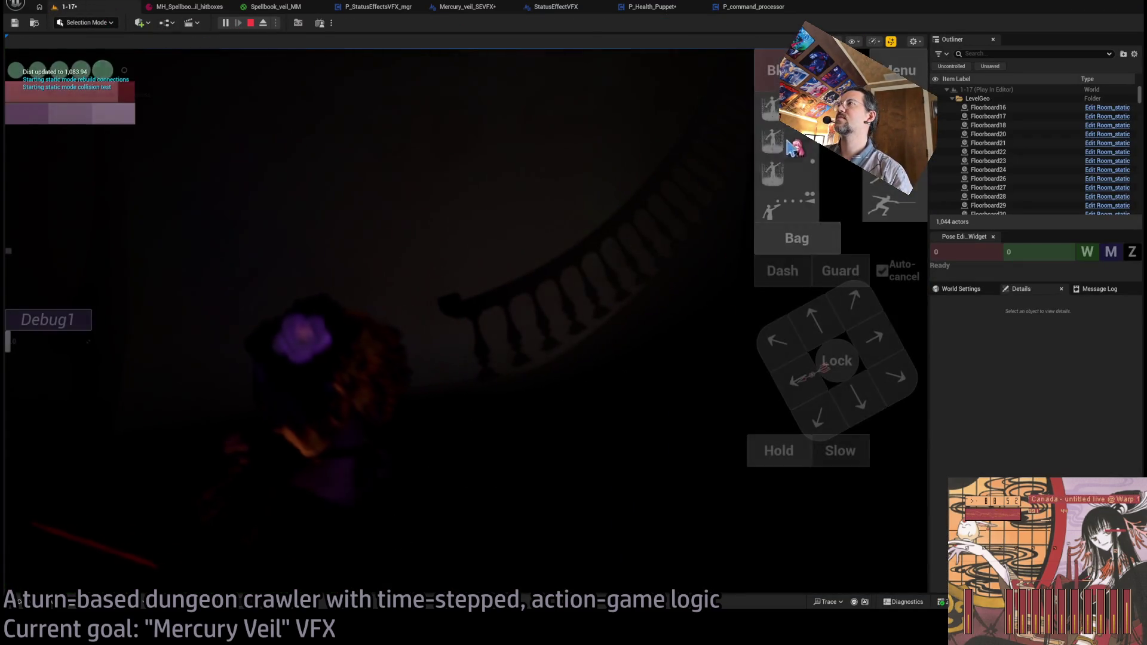
- Queue hold actions in the game and step from the breakpoint on to Register SFX
left_click(768, 453)
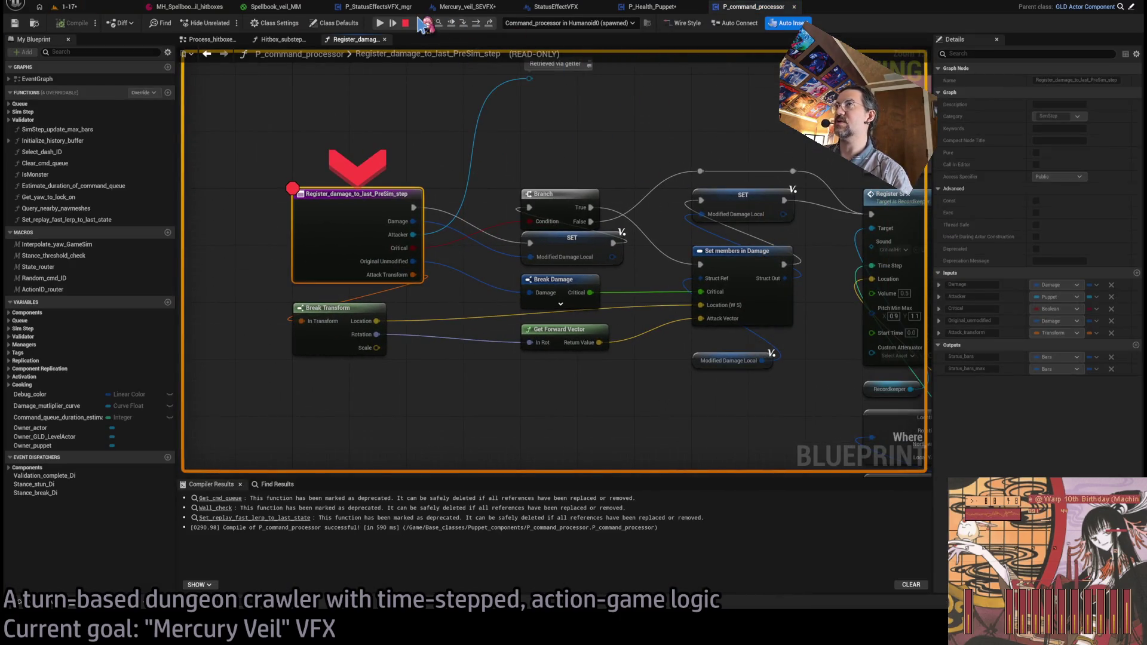
left_click(476, 24)
left_click(477, 24)
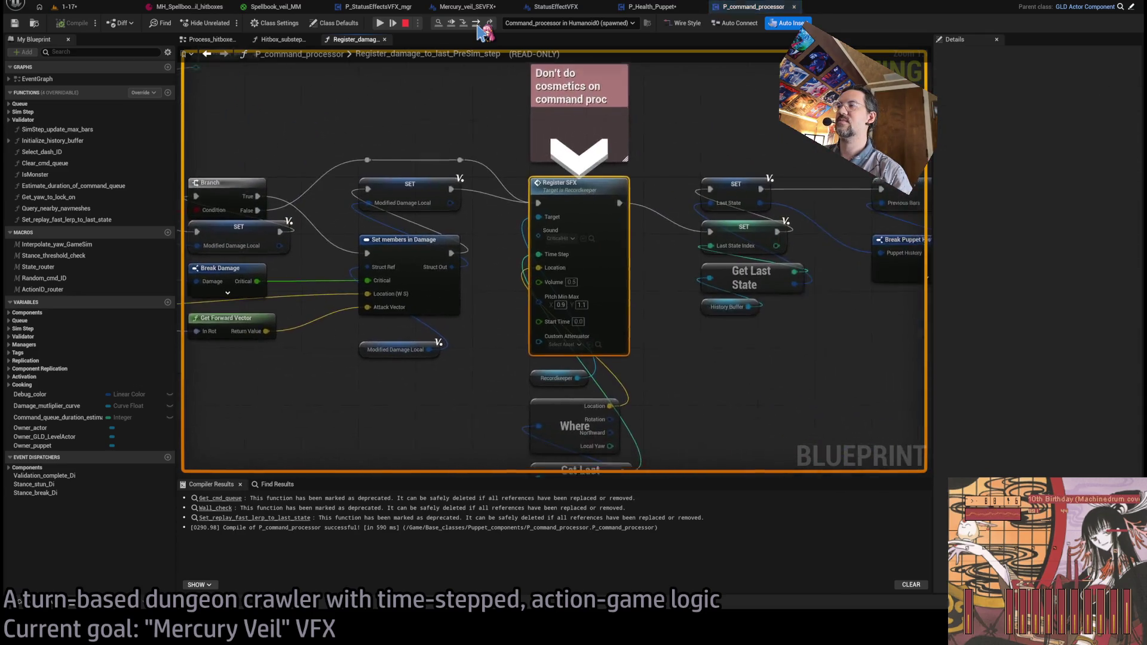
- Follow the execution path across the damage graph, then stop the play session
left_click_drag(554, 246, 670, 274)
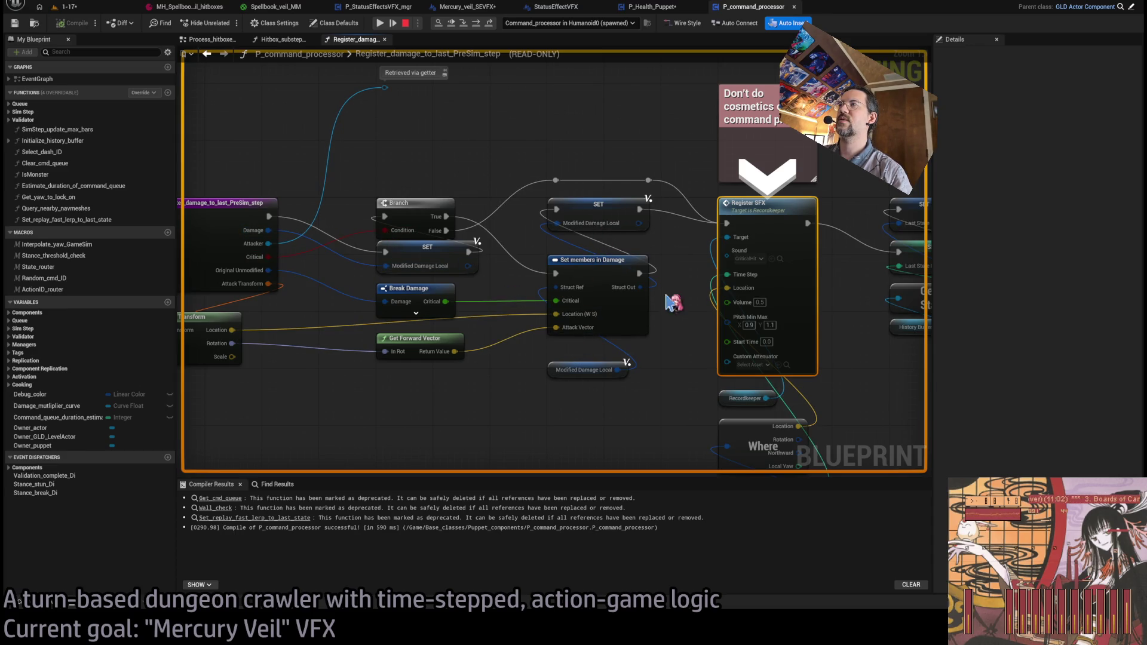
left_click_drag(705, 272, 448, 281)
mouse_move(672, 386)
left_mouse_down()
mouse_move(374, 336)
mouse_move(855, 333)
left_mouse_up()
left_click_drag(402, 256, 522, 247)
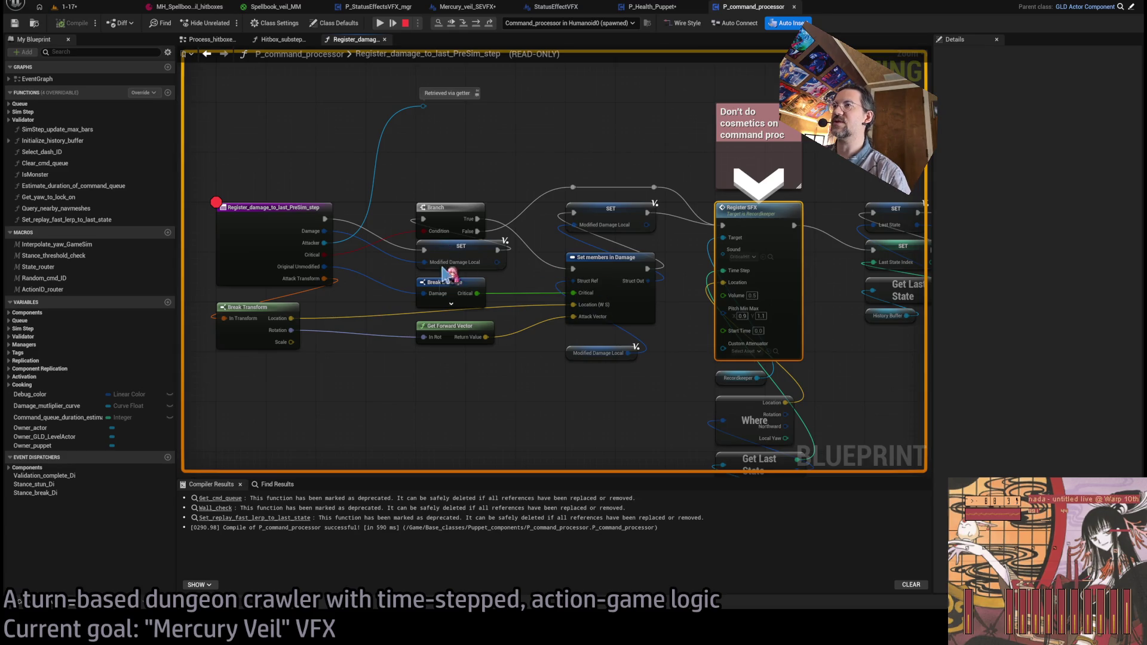
left_click_drag(551, 393, 519, 392)
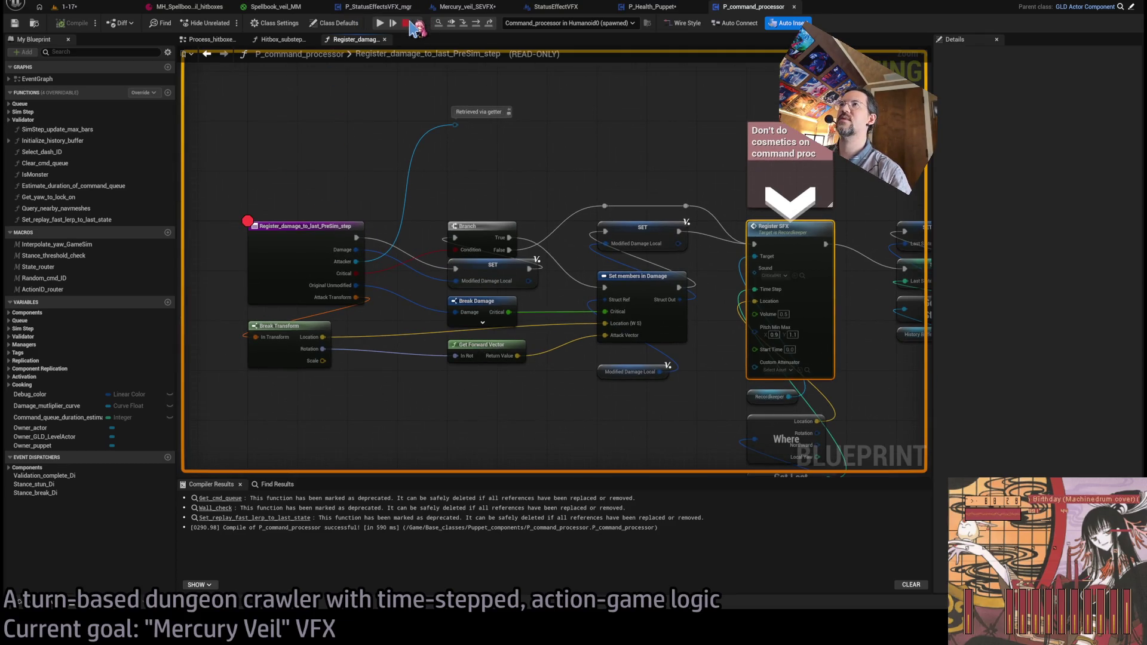
left_click(405, 23)
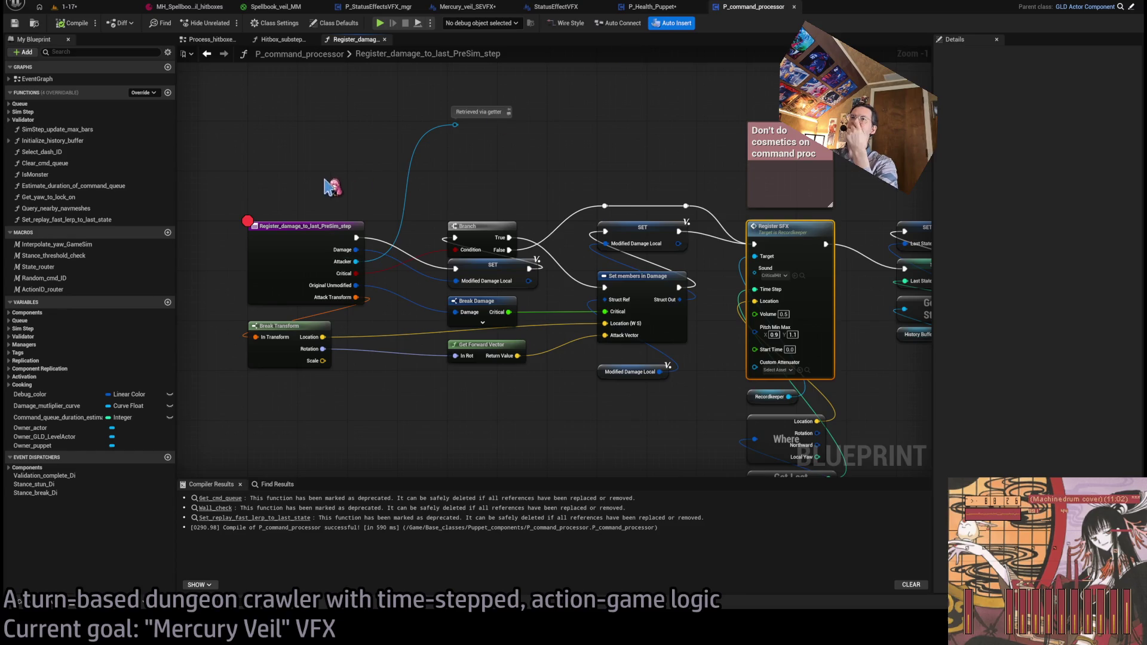
- Remove the Location (WS) and Attack vector pins from the Set members in Damage node
left_click(308, 258)
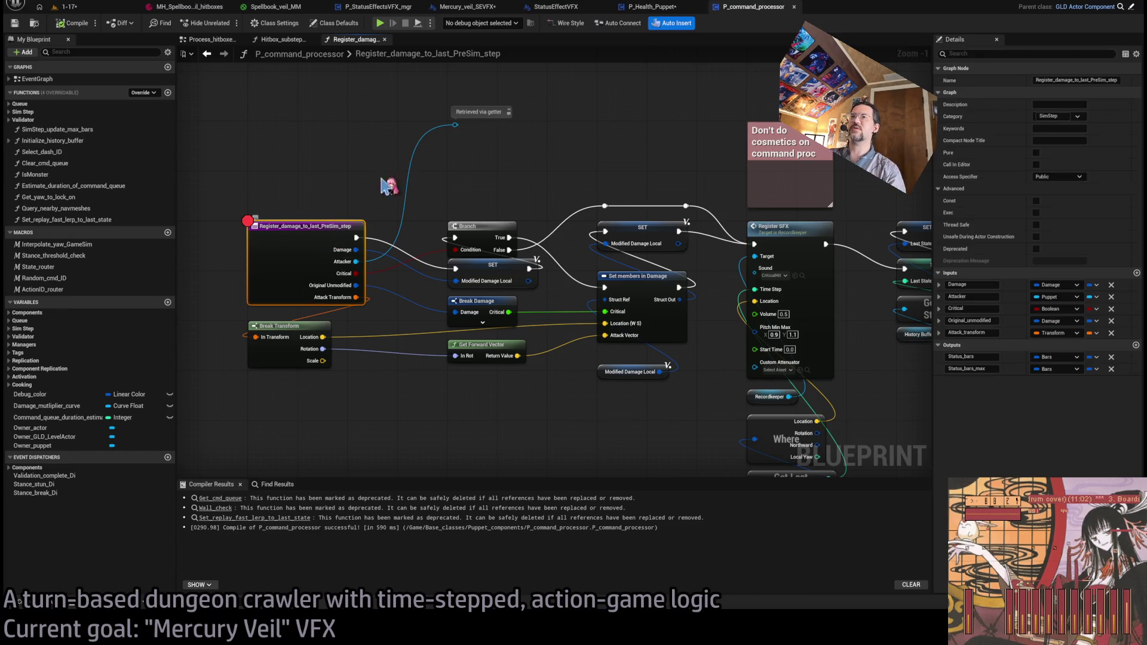
left_click(386, 167)
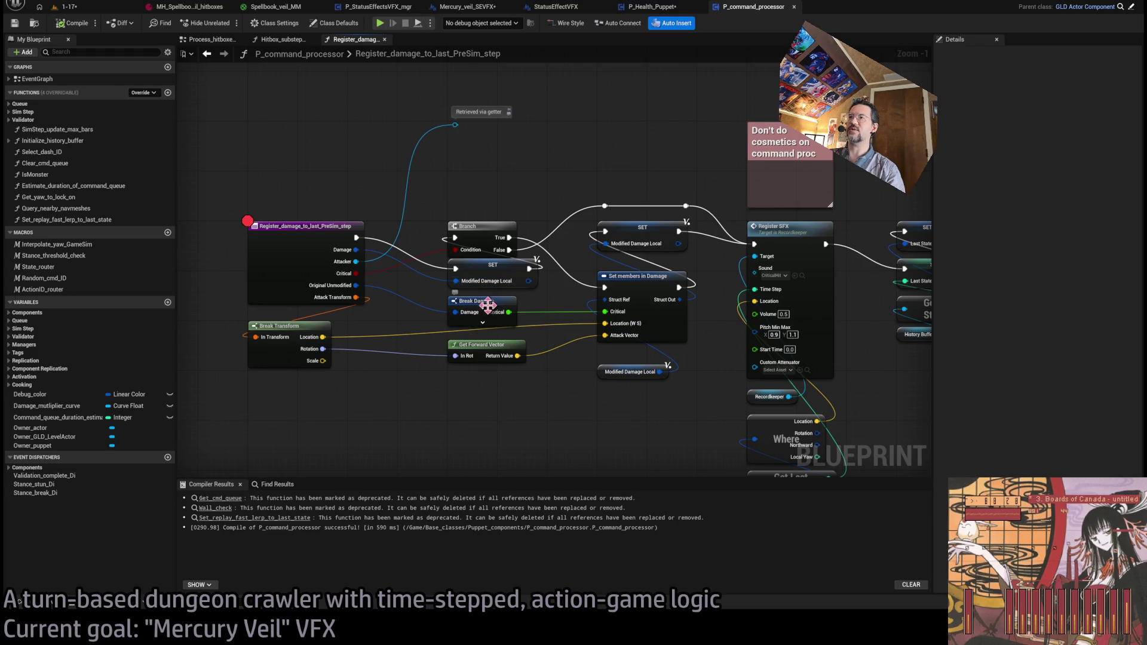
scroll(580, 350, "down", 1)
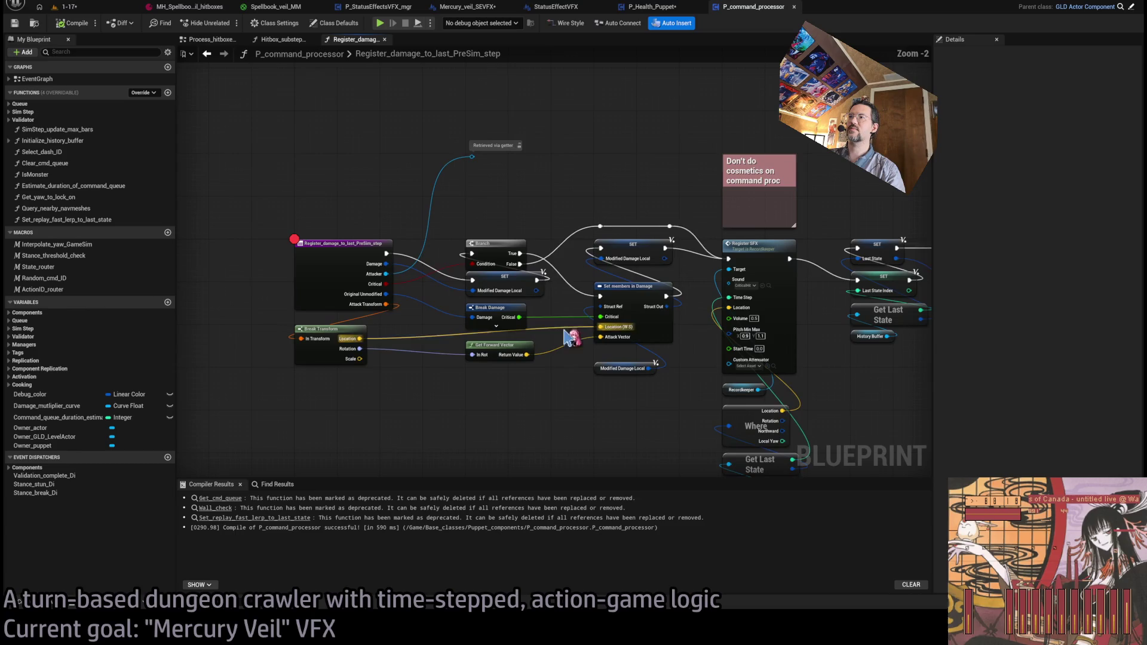
left_click(642, 319)
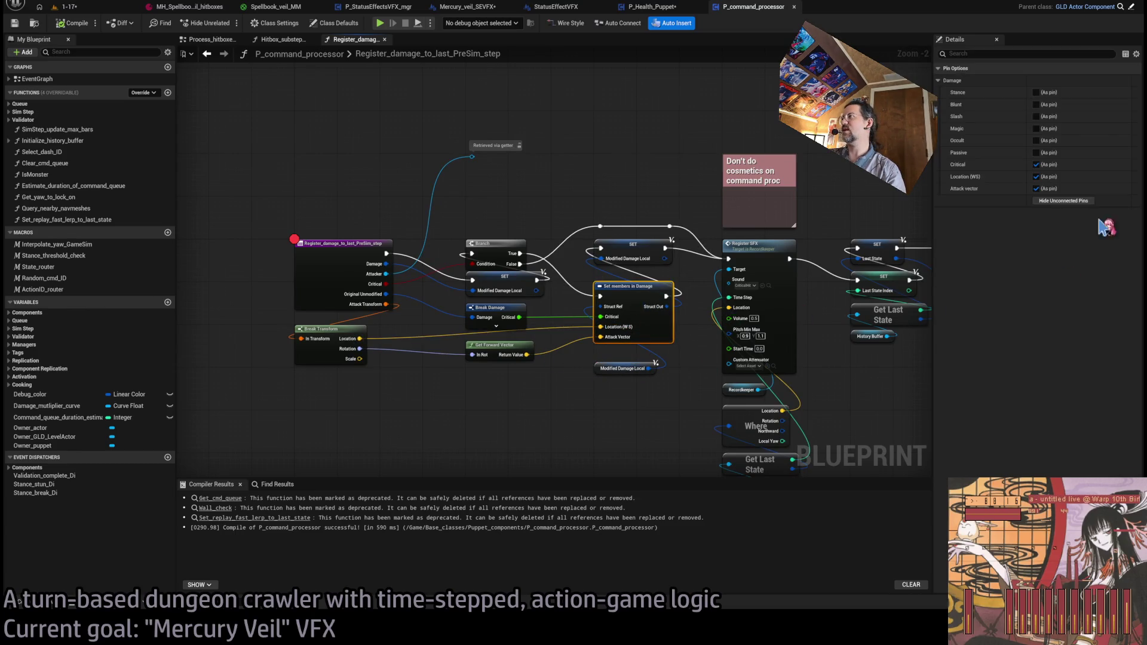
left_click(1037, 176)
left_click(1037, 188)
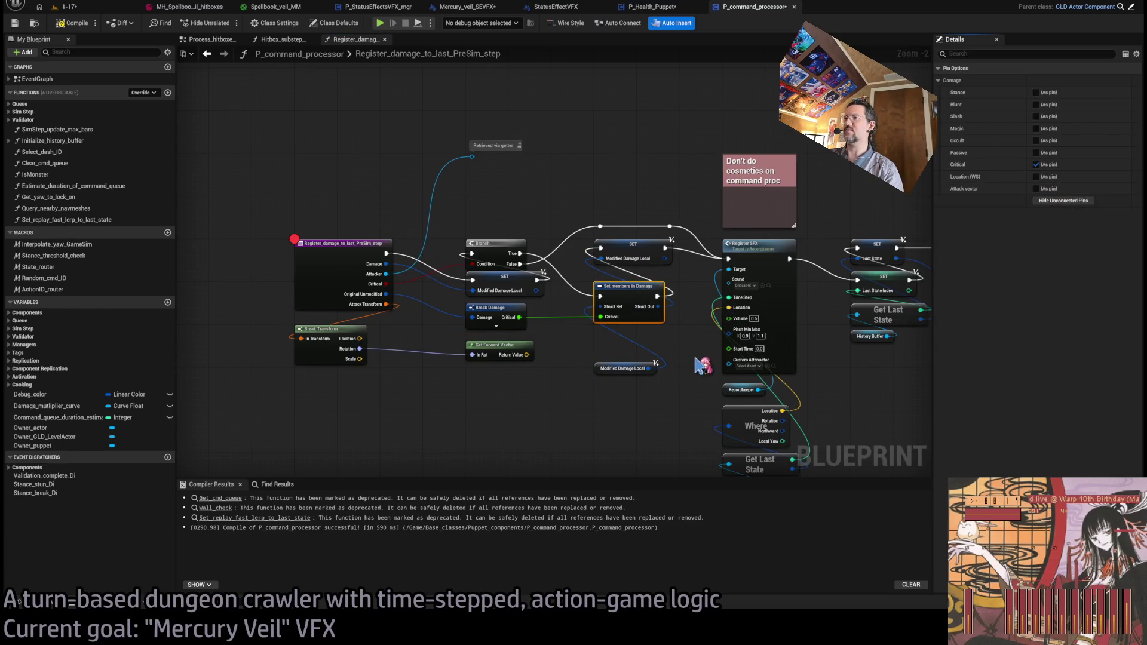
left_click(699, 364)
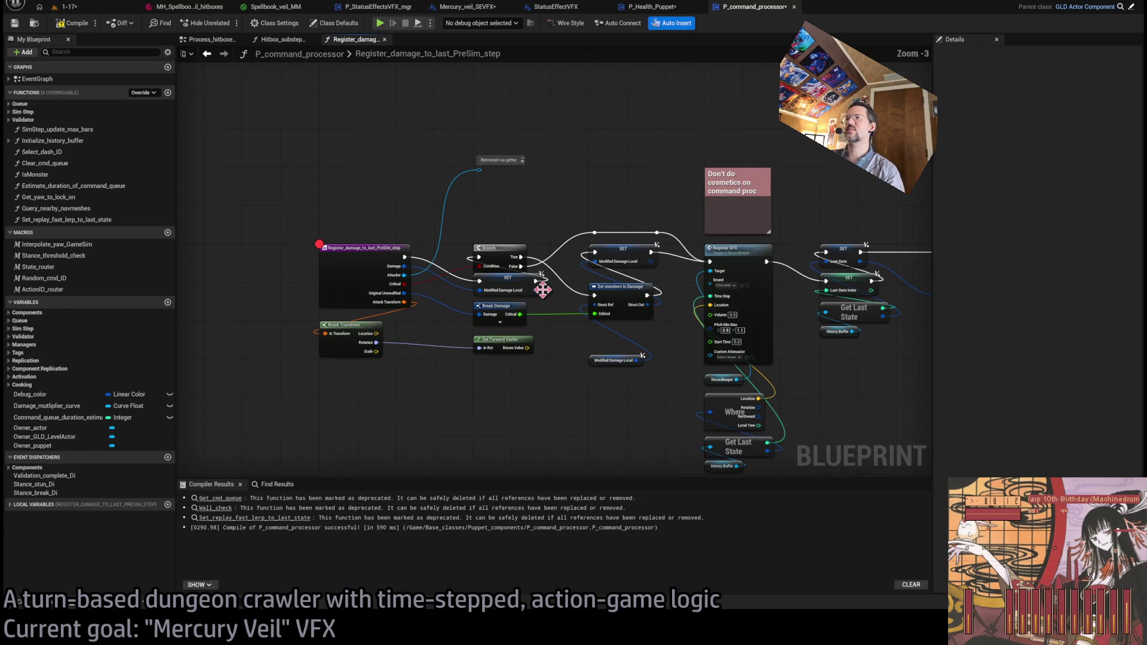
- Rewire the entry node's execution straight to the SET node
scroll(598, 311, "down", 9)
left_click_drag(711, 307, 328, 448)
scroll(323, 379, "up", 10)
left_click_drag(323, 274, 323, 274)
left_click(350, 244)
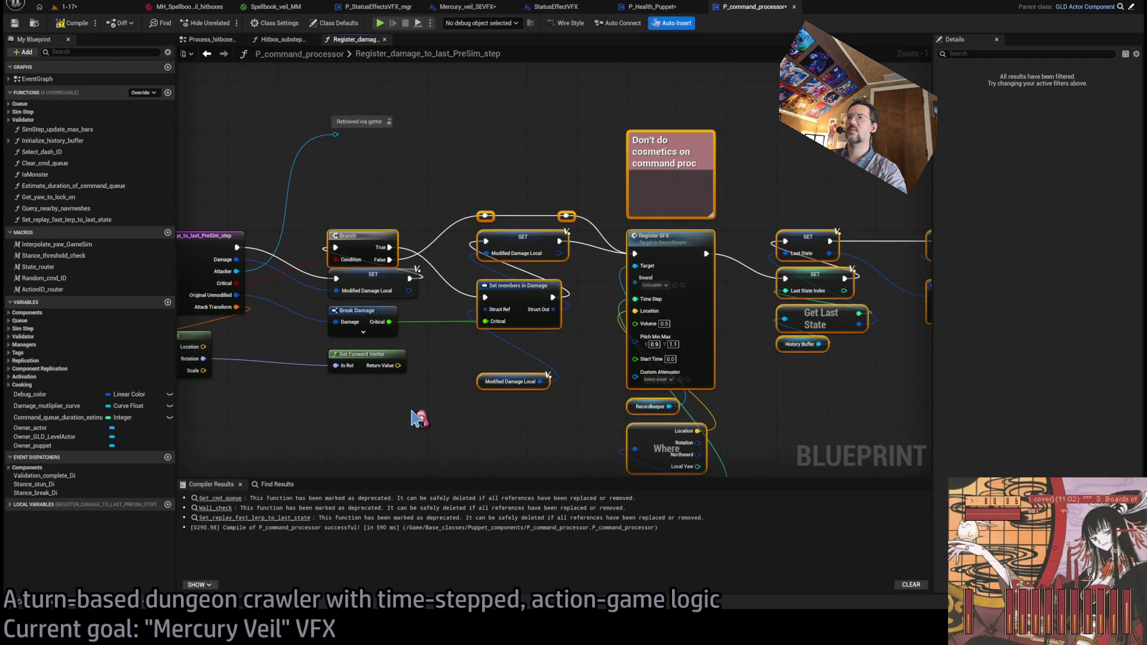
left_click(418, 418)
- Move Break Transform below Get Forward Vector
left_click_drag(382, 419, 463, 417)
left_click(442, 317)
left_click(450, 344)
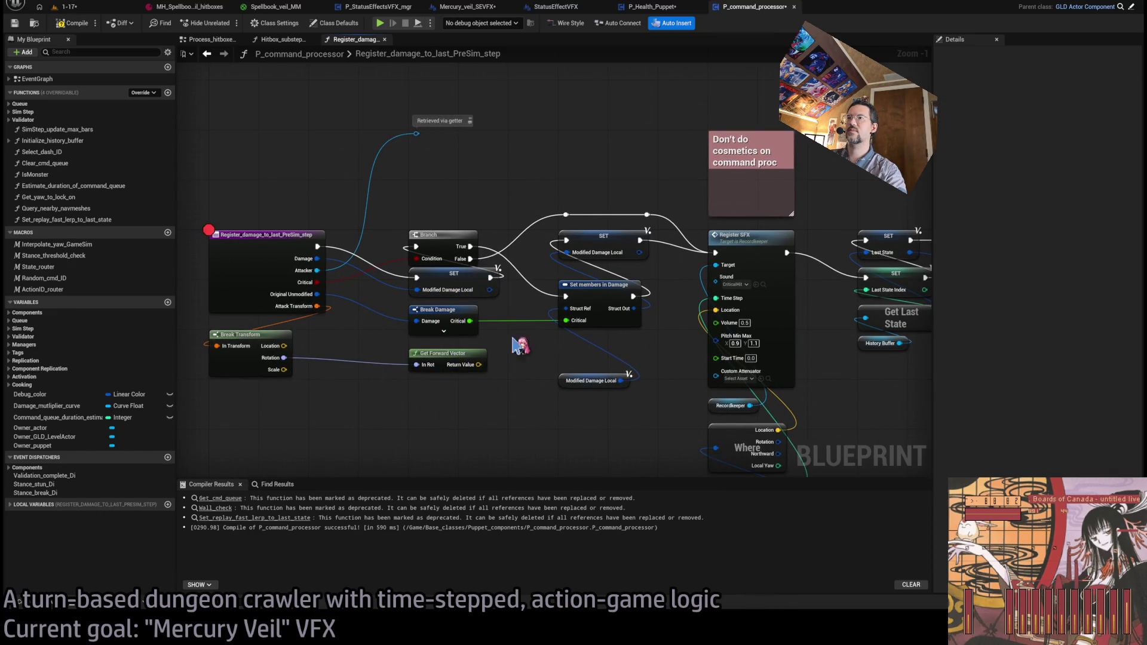
left_click_drag(276, 335, 493, 397)
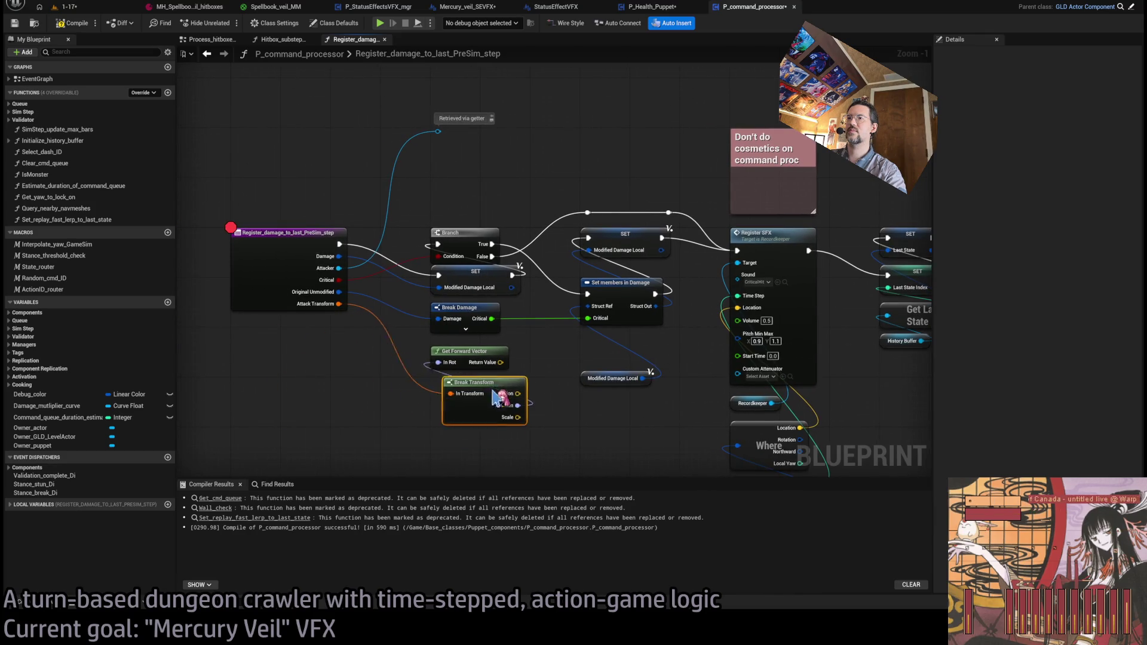
left_click(572, 398)
- Reposition the Modified Damage Local getter and check the function's local variables
scroll(644, 324, "down", 1)
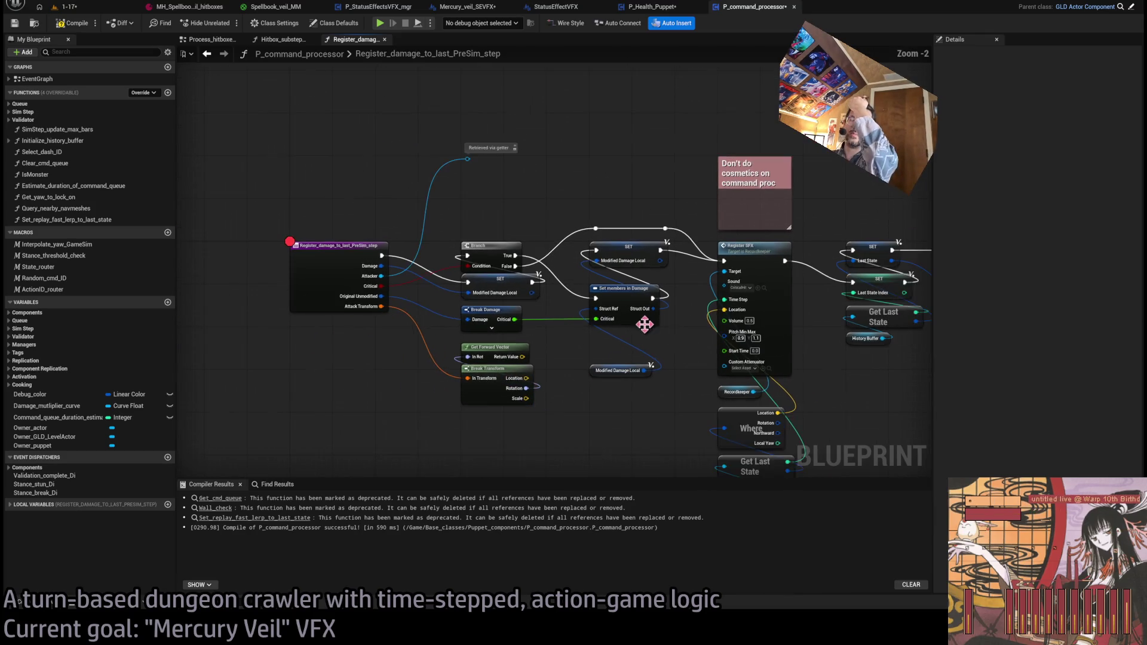
left_click_drag(644, 325, 558, 328)
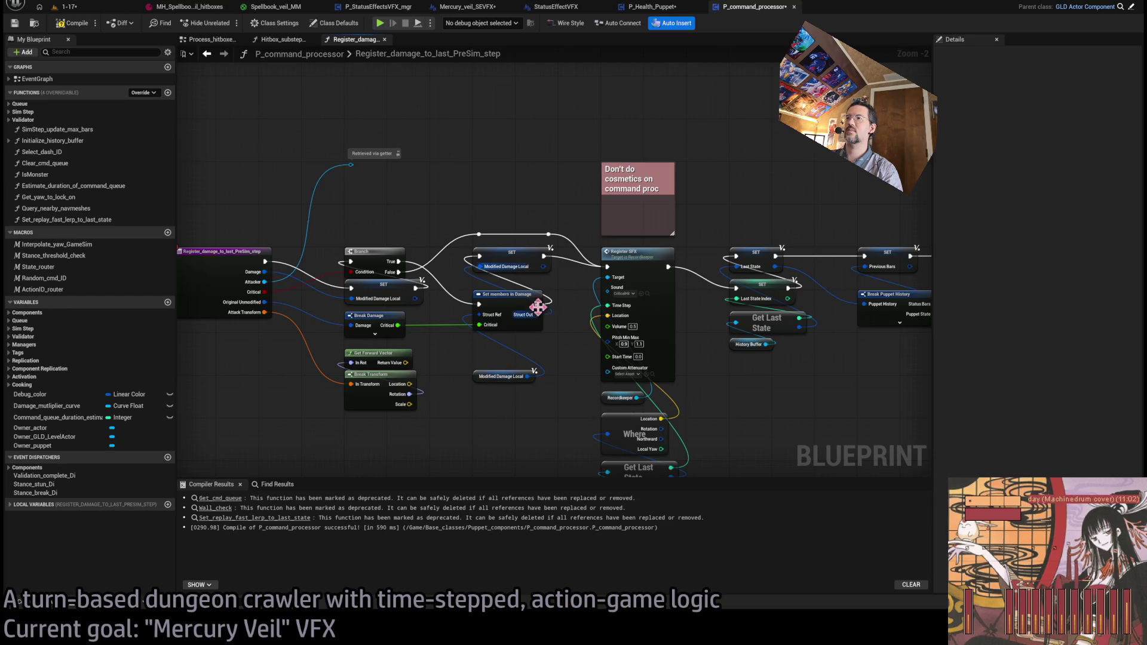
left_click_drag(476, 376, 479, 344)
left_click(490, 390)
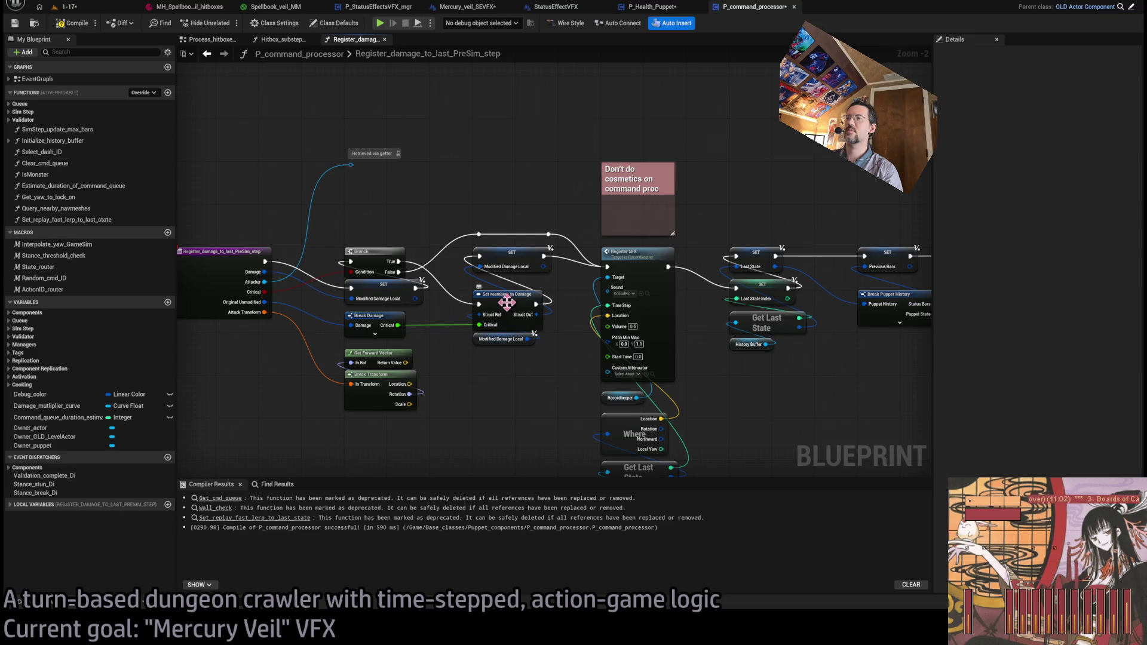
left_click(521, 340)
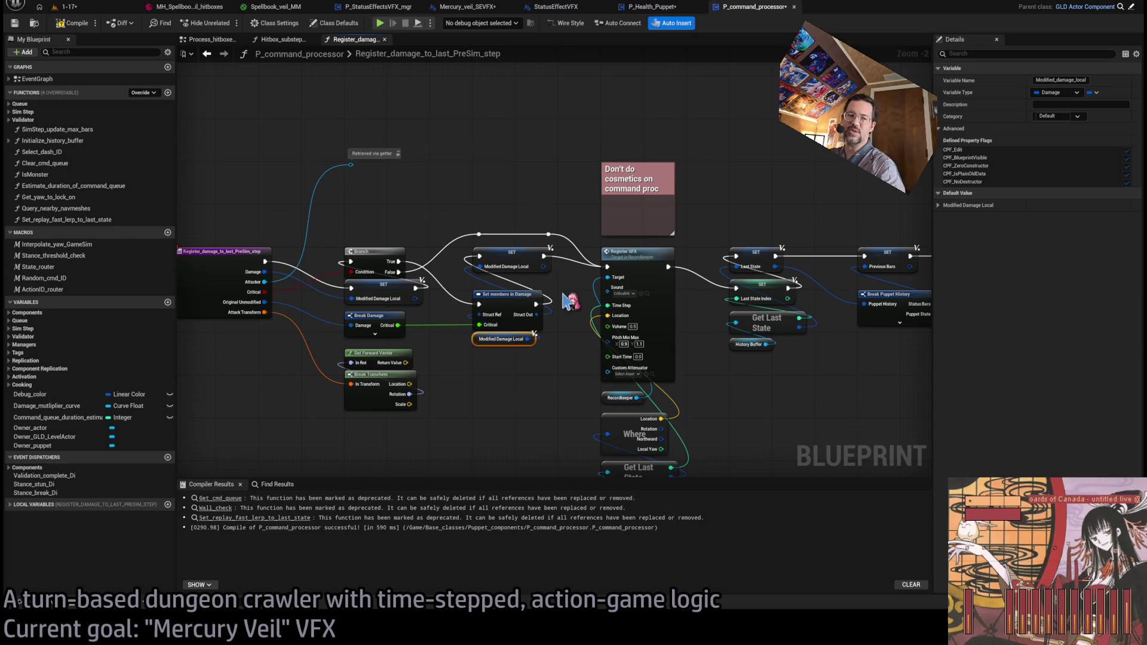
left_click(550, 310)
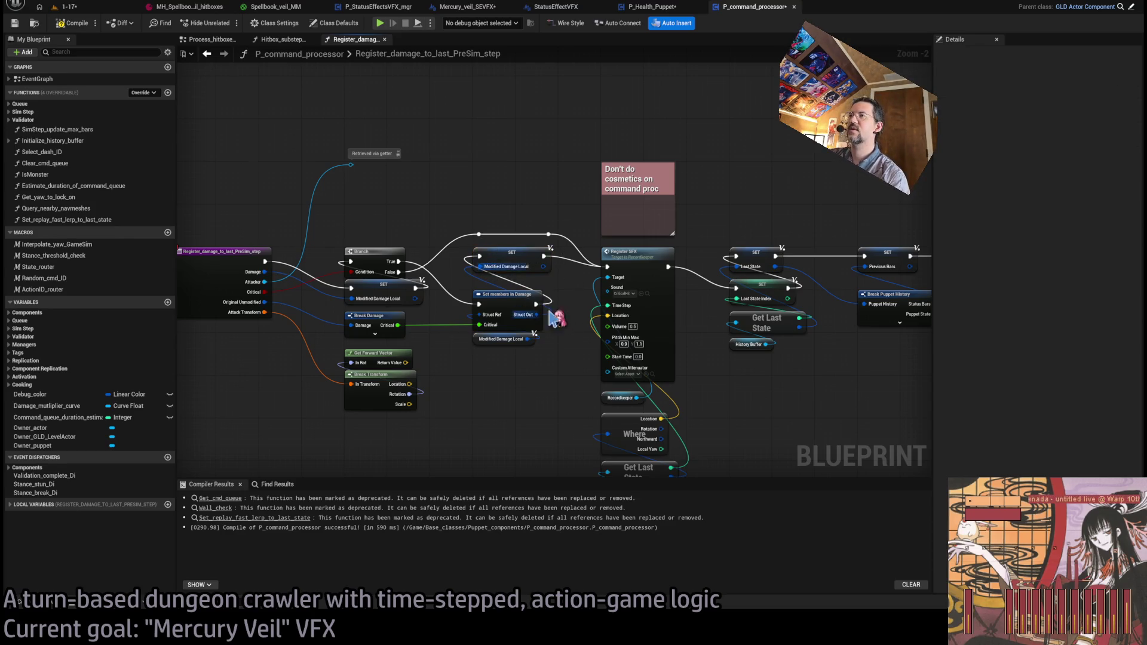
scroll(522, 299, "up", 2)
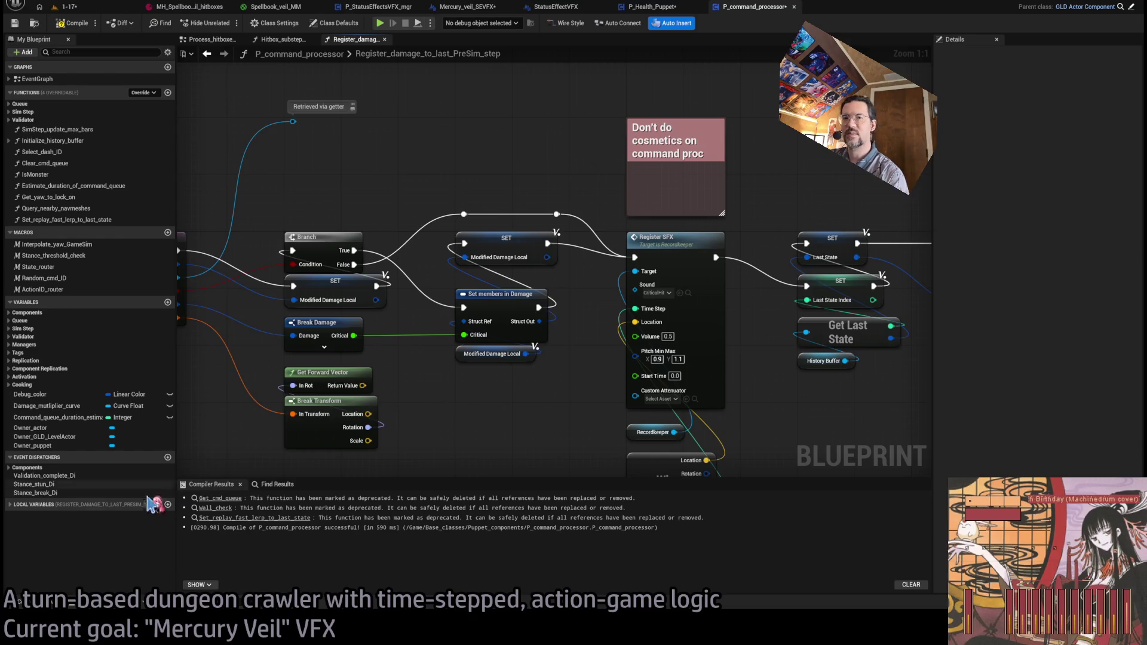
left_click(9, 506)
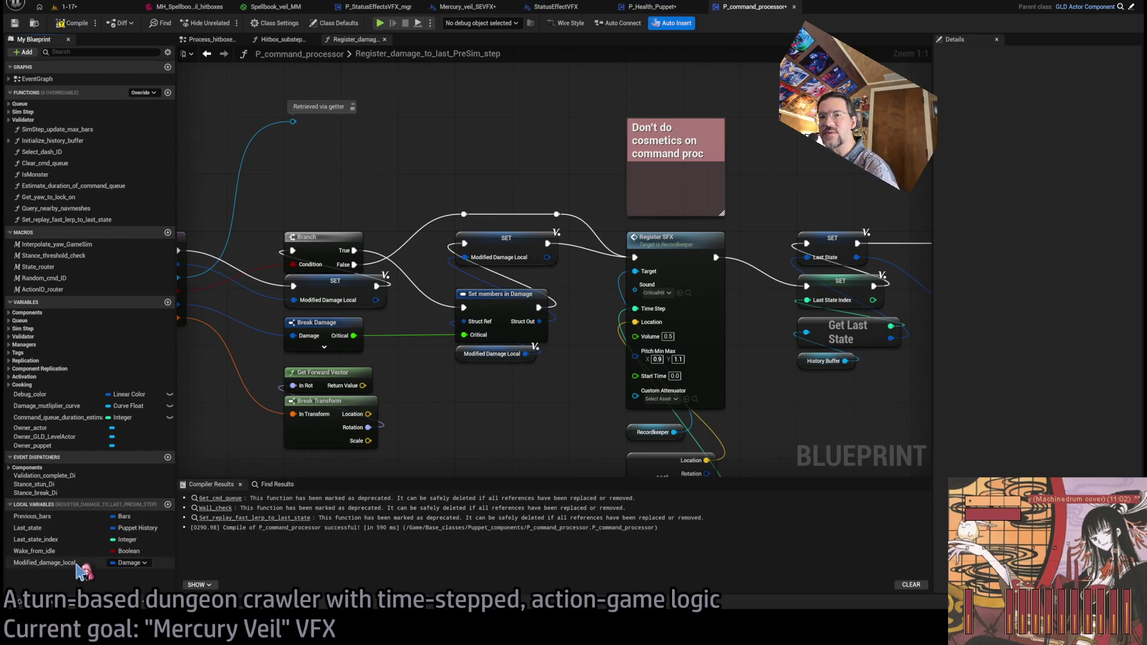
left_click_drag(507, 385, 521, 355)
left_click(540, 364)
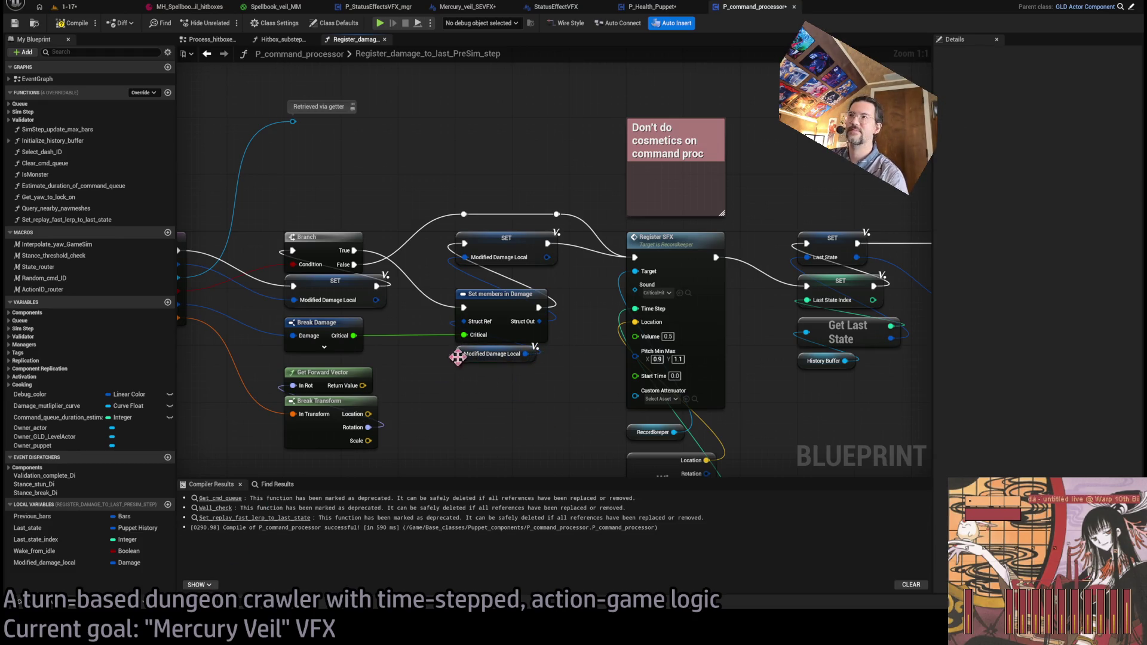
- Select every node in the function and straighten their connections
scroll(519, 372, "down", 1)
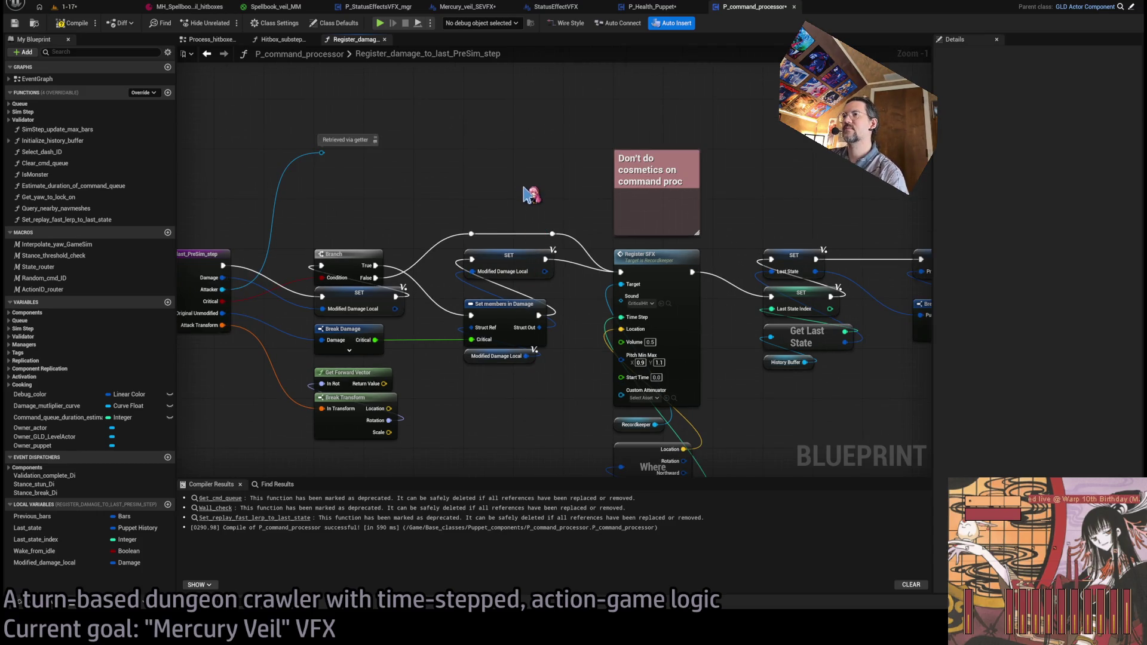
left_click_drag(556, 187, 512, 187)
scroll(509, 189, "down", 1)
scroll(506, 192, "up", 1)
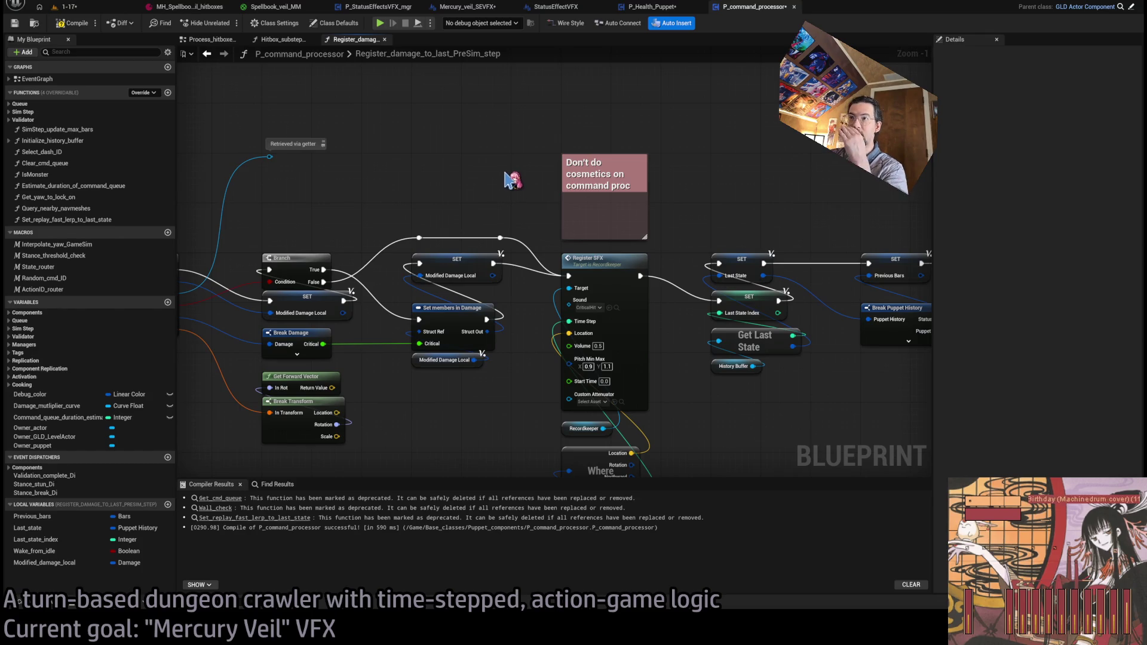
scroll(505, 224, "down", 1)
scroll(511, 209, "down", 1)
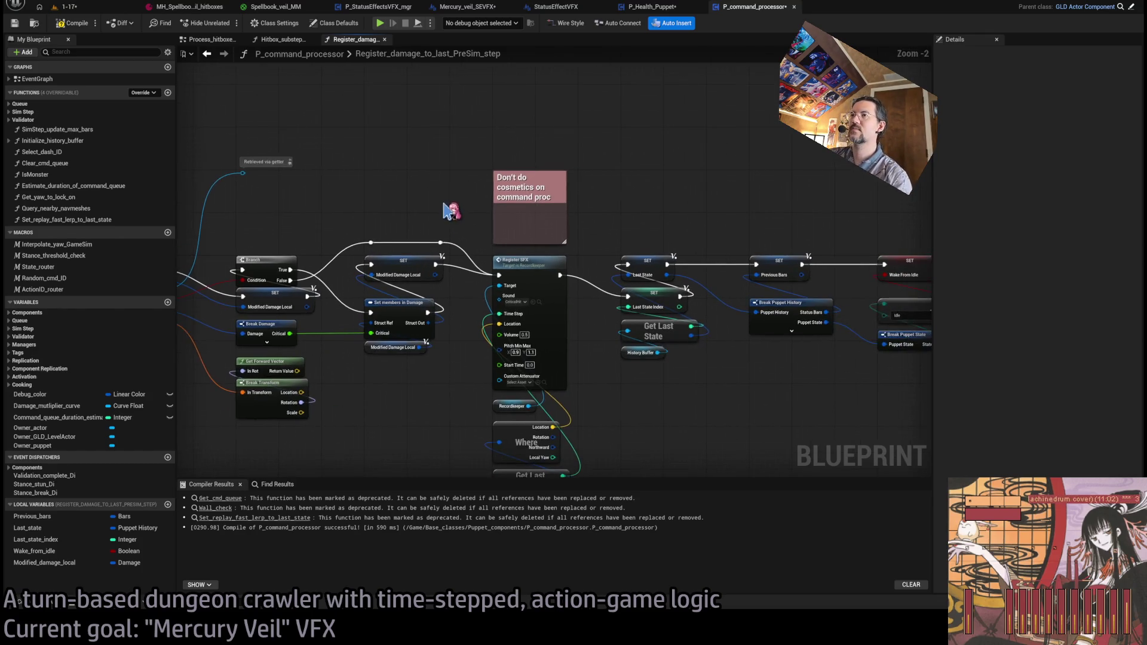
scroll(532, 194, "up", 1)
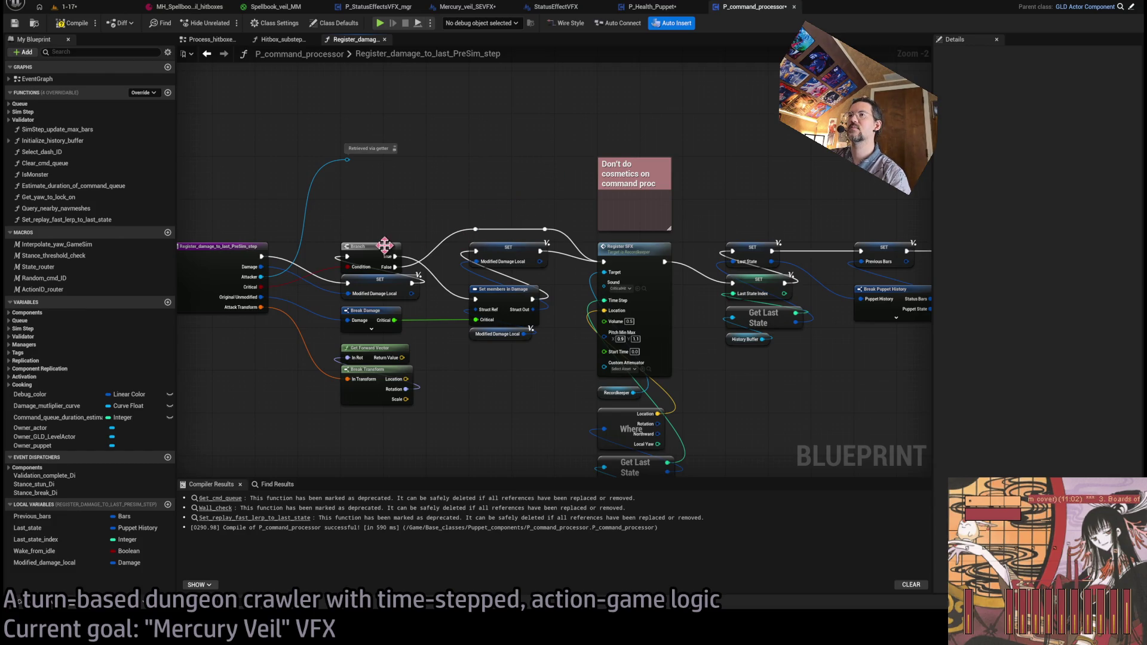
scroll(407, 227, "down", 8)
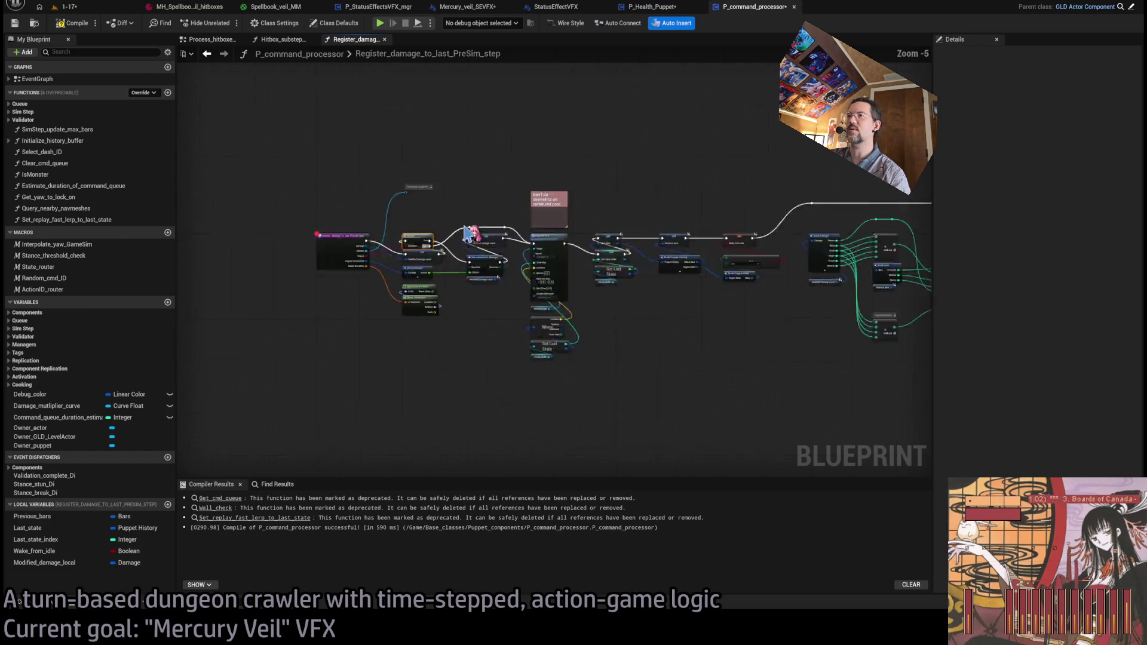
left_click_drag(886, 215, 358, 380)
scroll(353, 261, "up", 6)
key("f")
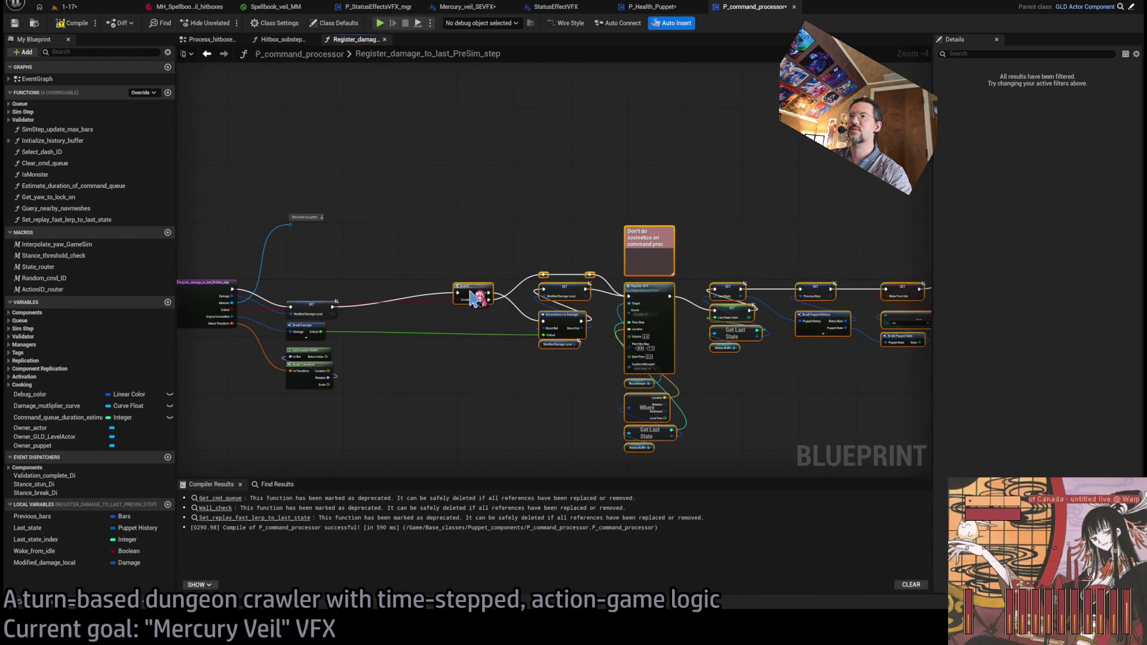
scroll(328, 292, "up", 1)
scroll(327, 293, "up", 3)
left_click(556, 294)
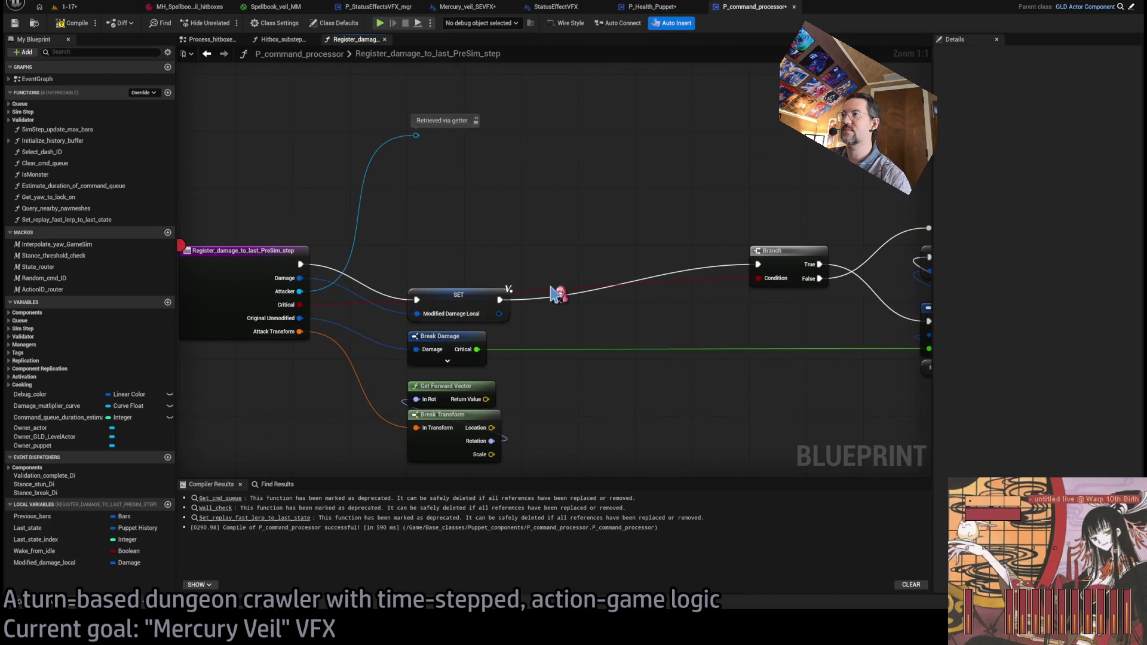
- Route the Critical wire over the SET node toward Branch using reroute knots
left_click_drag(552, 283, 426, 231)
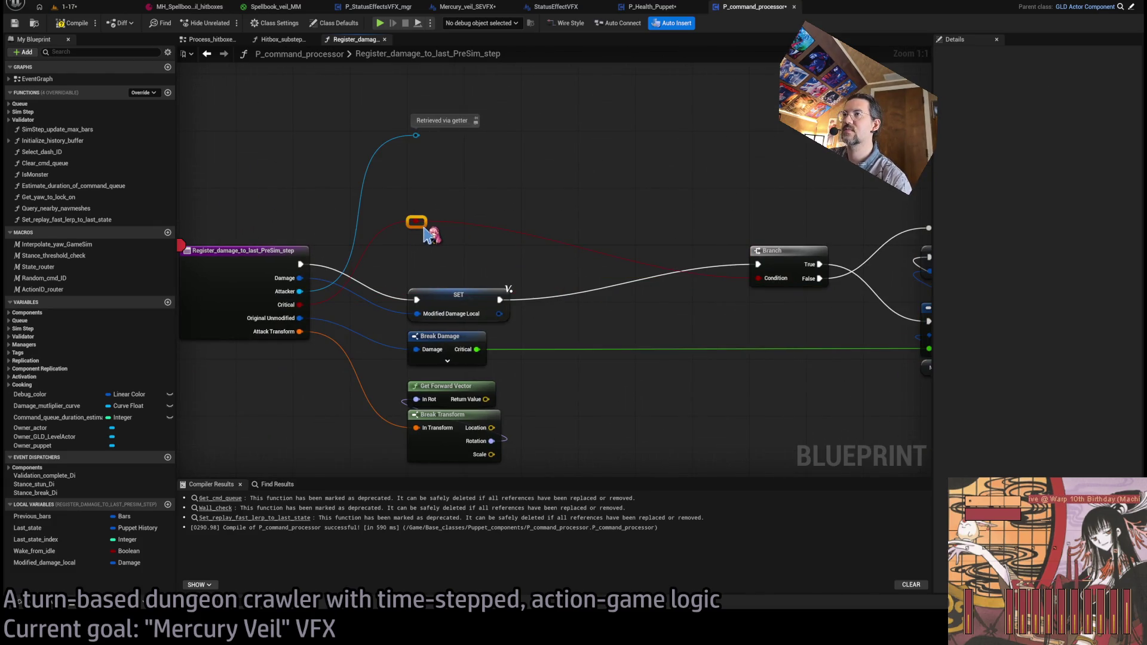
double_click(460, 226)
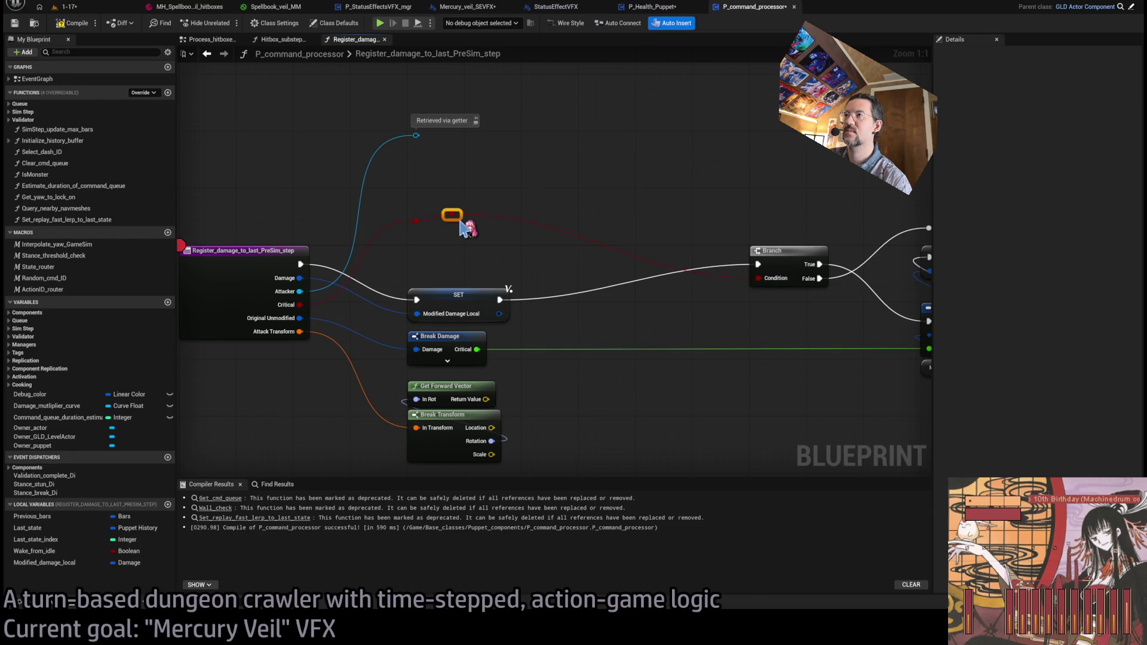
left_click_drag(465, 230, 723, 239)
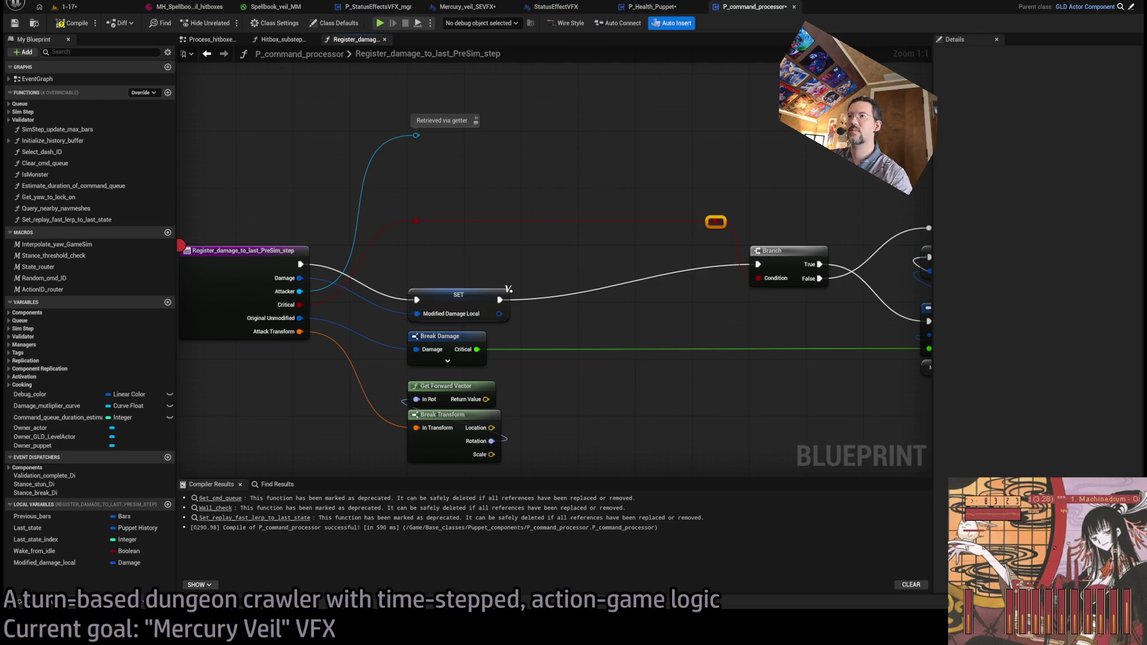
- Copy the SET and Set members in Damage nodes and wire the pasted pair before Branch
left_click_drag(558, 348, 525, 328)
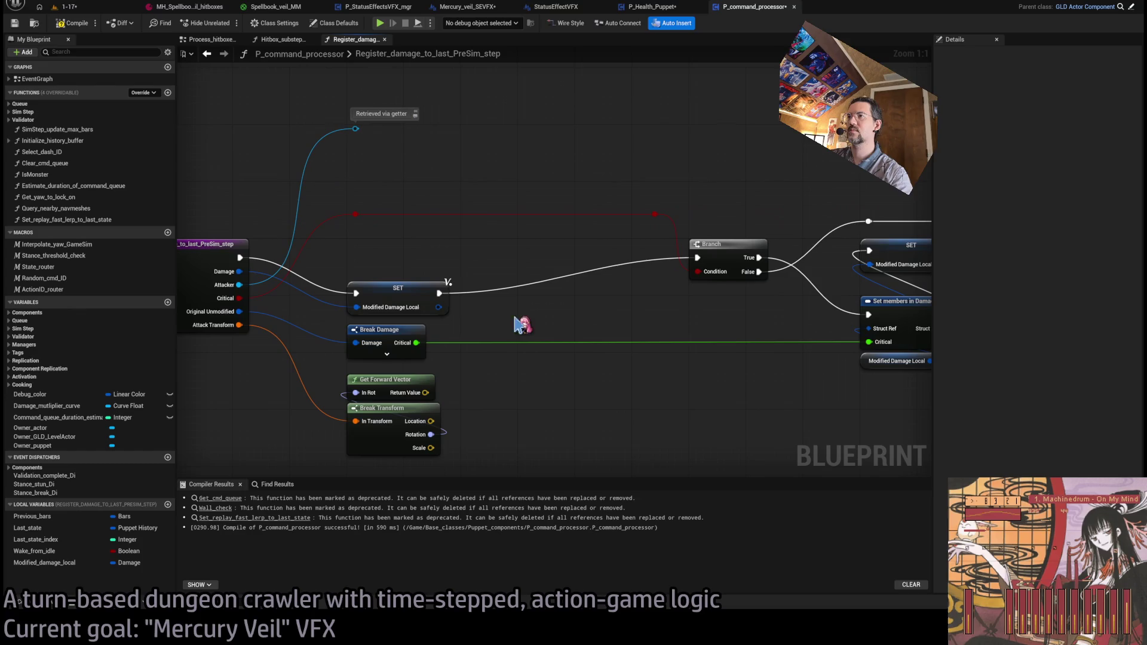
left_click_drag(617, 315, 429, 334)
left_click_drag(648, 374, 708, 286)
key("ctrl+c")
key("ctrl+v")
left_click_drag(250, 312, 332, 270)
left_click_drag(414, 269, 509, 276)
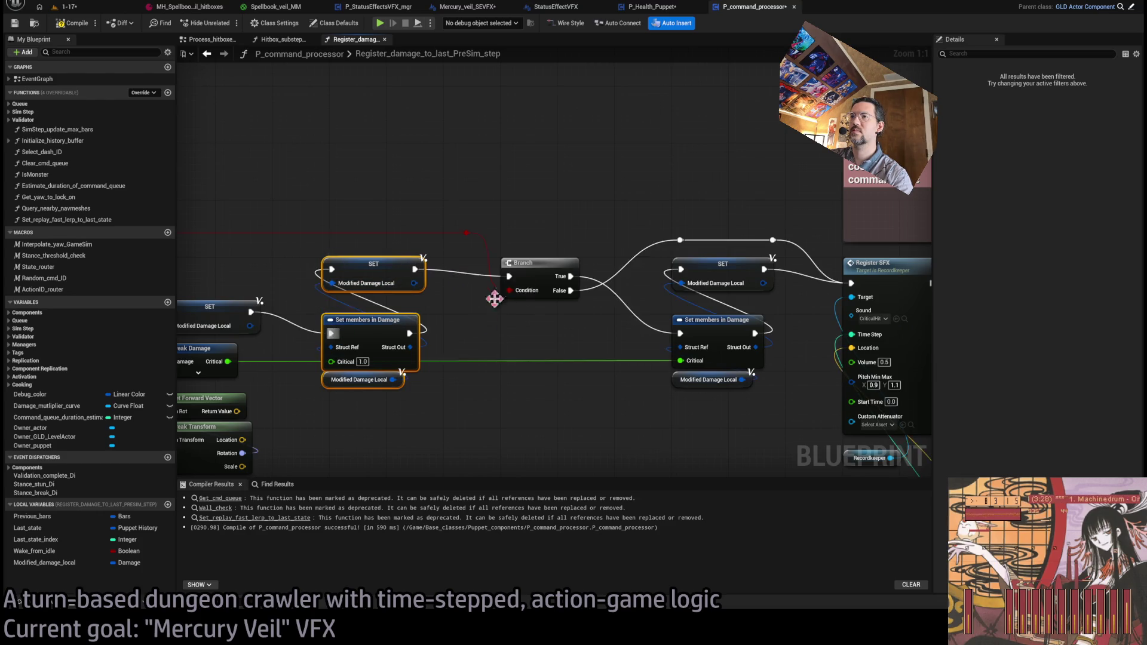
- Link the copy to Branch and switch its pins from Critical to Location (WS) and Attack Vector
left_click_drag(423, 437, 537, 387)
left_click(537, 387)
left_click_drag(464, 387, 522, 399)
left_click(559, 323)
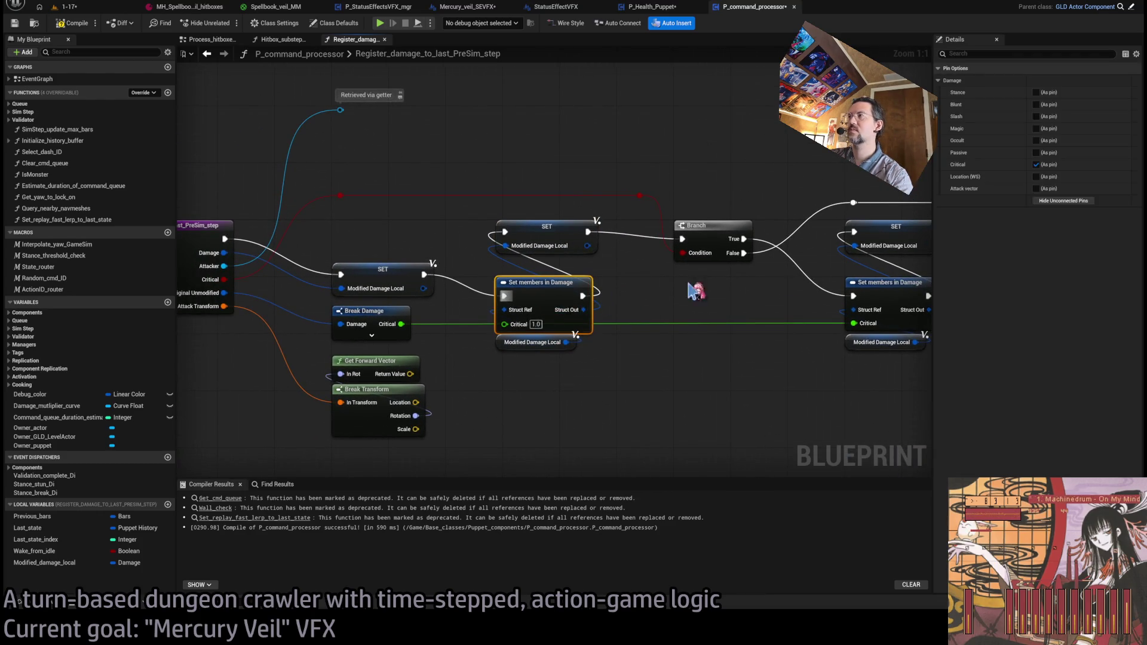
left_click(1036, 176)
left_click(1037, 164)
left_click(1036, 188)
- Reposition the copied Set members node with its getter and begin wiring the forward vector
left_click_drag(568, 306, 568, 292)
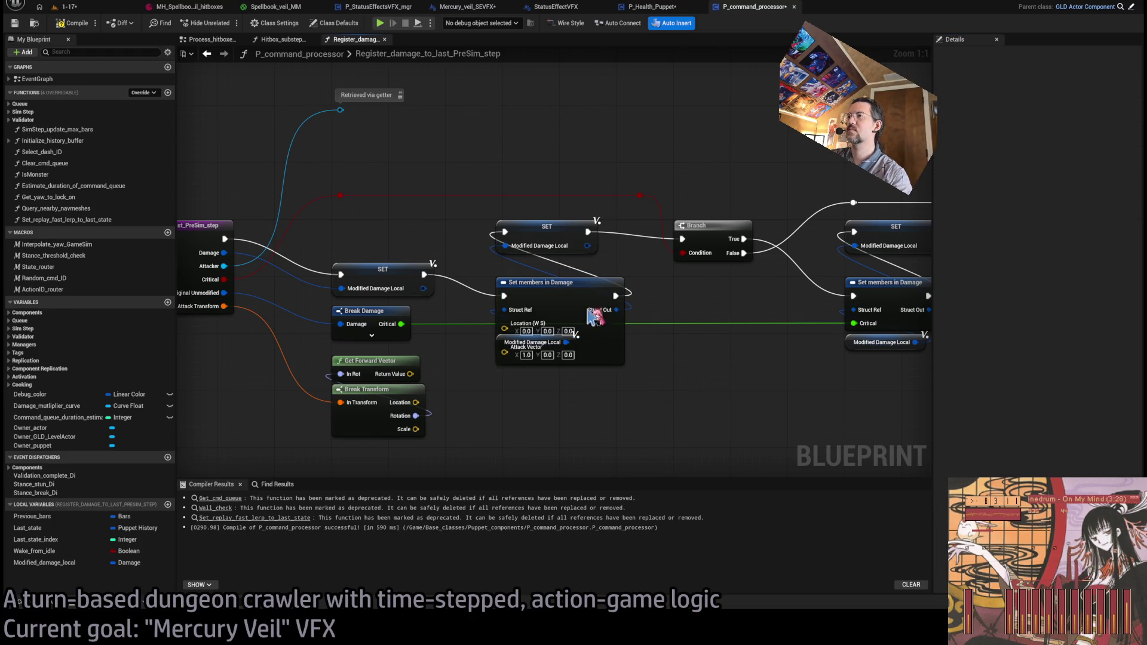
mouse_move(500, 341)
left_mouse_down()
mouse_move(500, 364)
mouse_move(499, 319)
left_mouse_up()
left_click_drag(515, 384, 521, 306)
left_click_drag(558, 266, 559, 288)
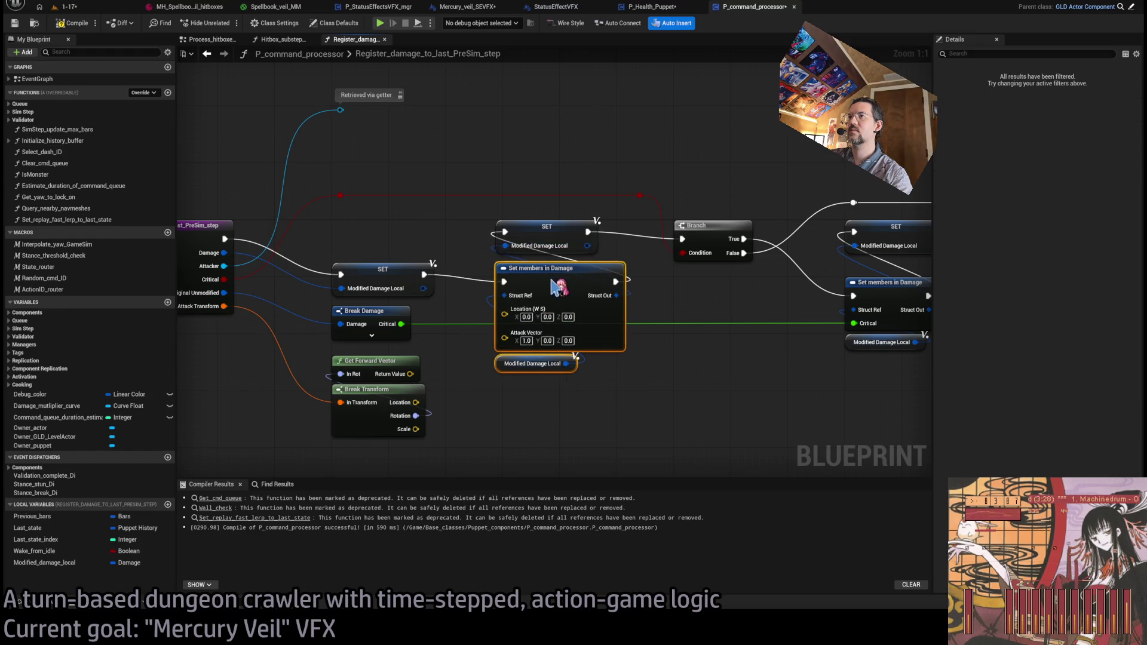
left_click(604, 385)
left_click_drag(584, 413, 622, 413)
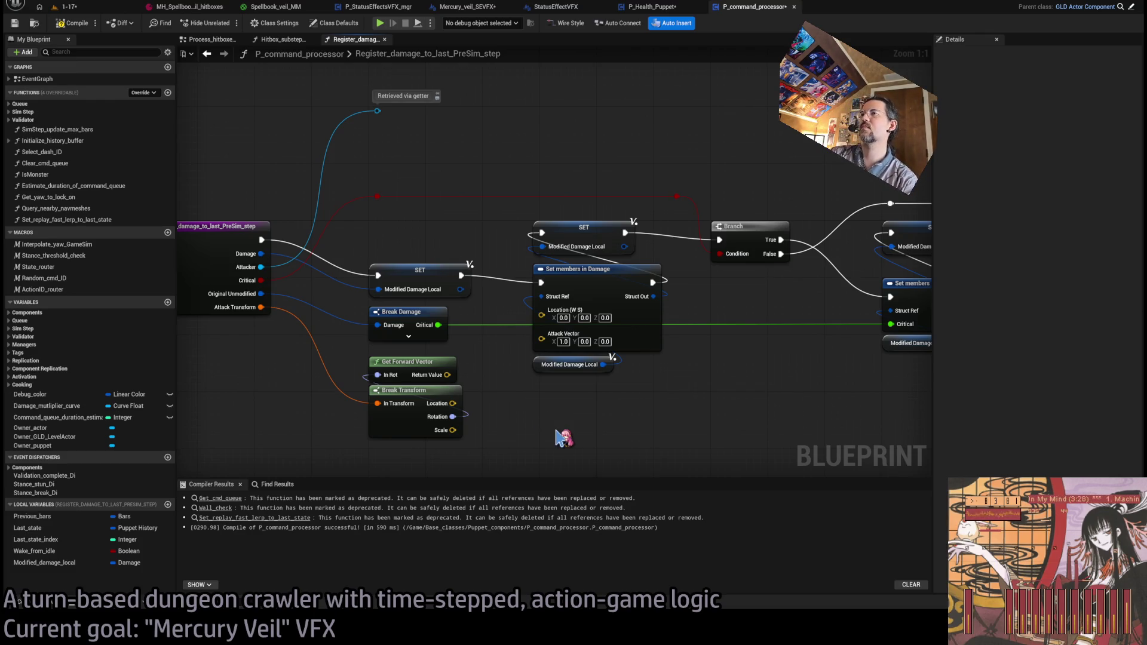
left_click_drag(581, 429, 502, 441)
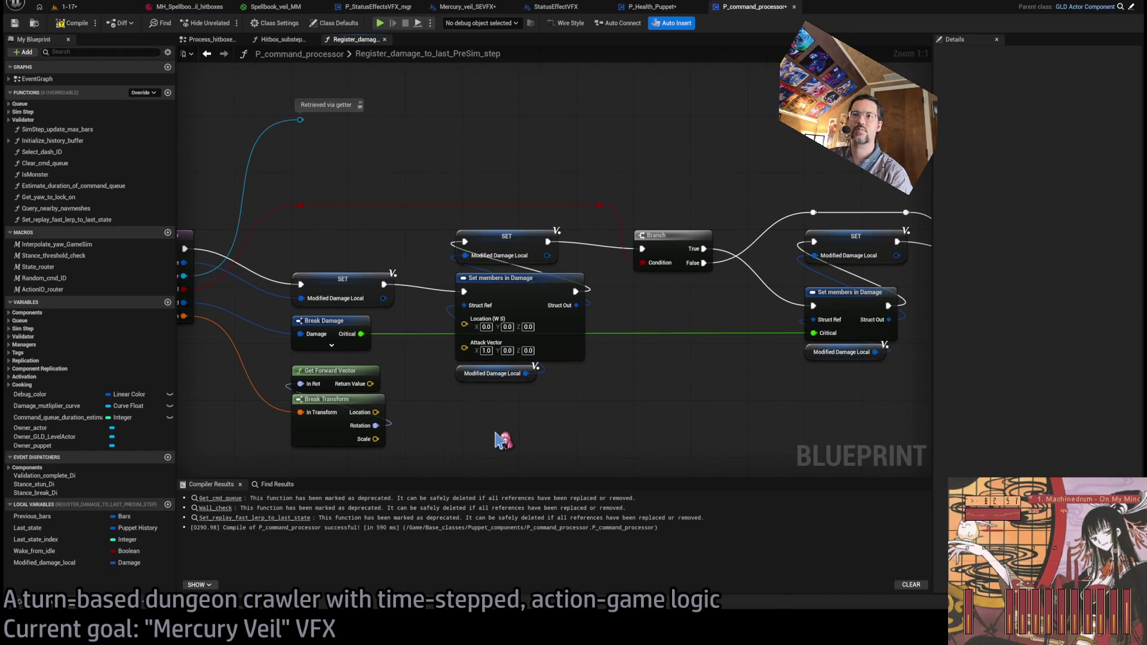
left_click_drag(363, 386, 468, 326)
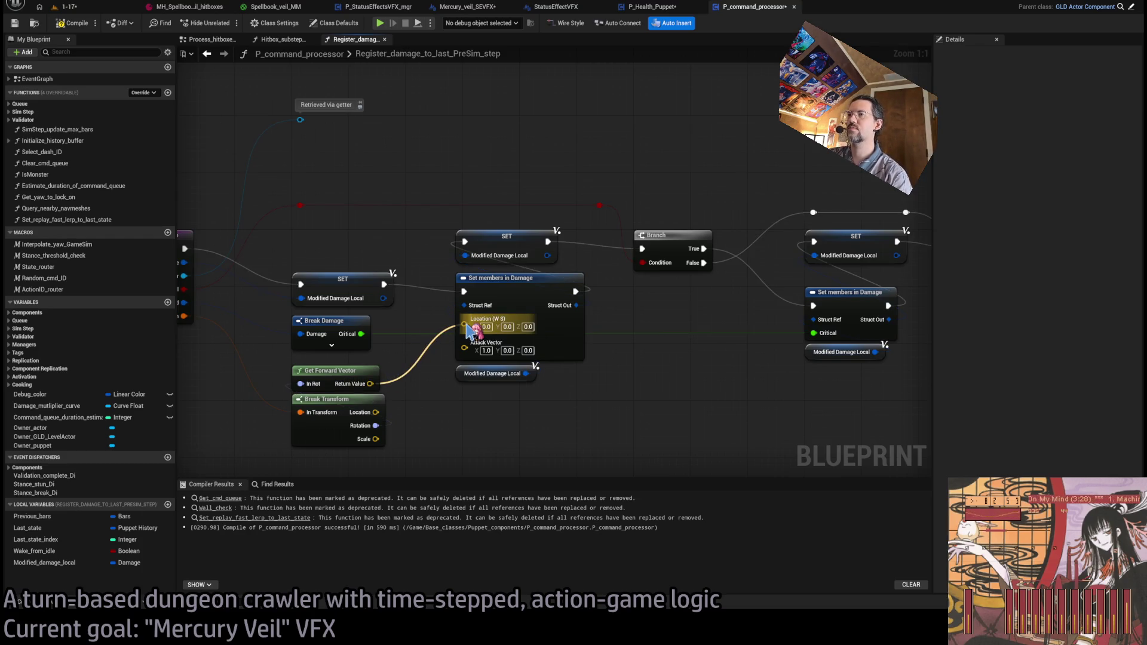
- Feed the forward vector into Attack Vector and Break Transform's Location into Location (WS)
left_click_drag(472, 328, 465, 348)
left_click_drag(375, 413, 465, 319)
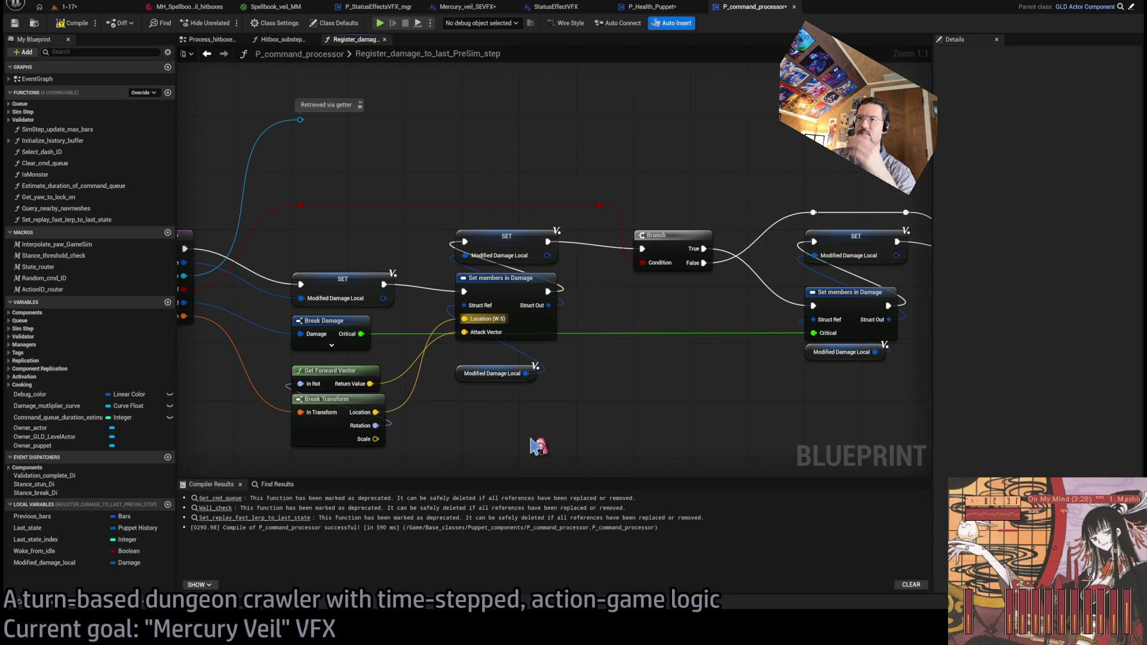
left_click_drag(459, 376, 462, 355)
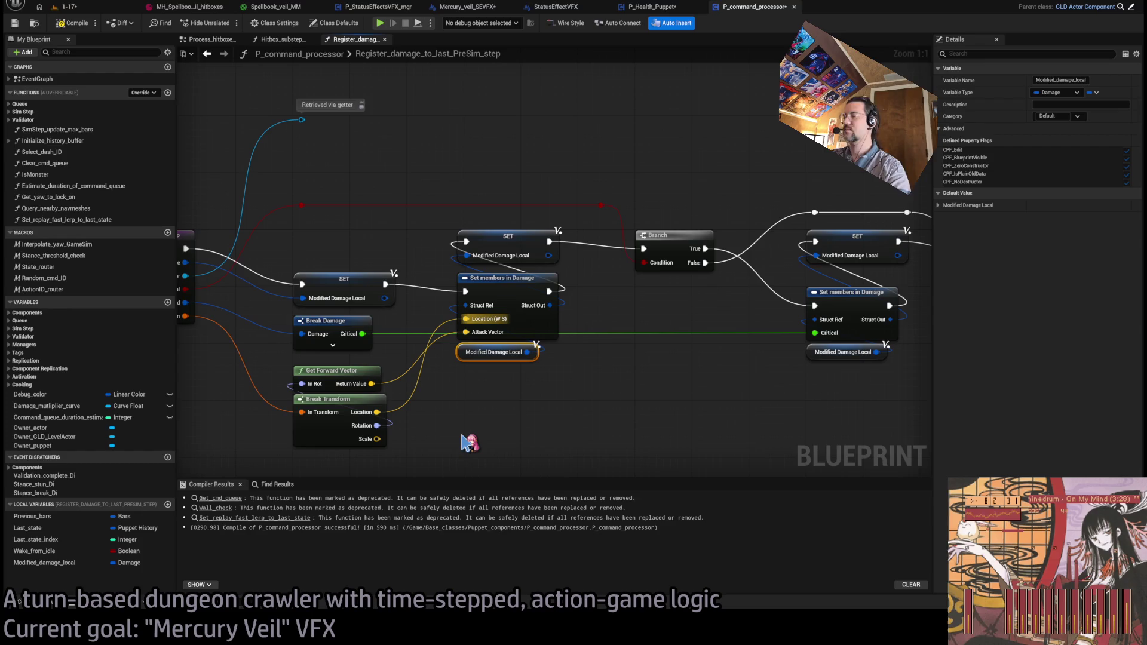
mouse_move(397, 463)
left_mouse_down()
mouse_move(293, 365)
mouse_move(325, 366)
left_mouse_up()
left_click(492, 405)
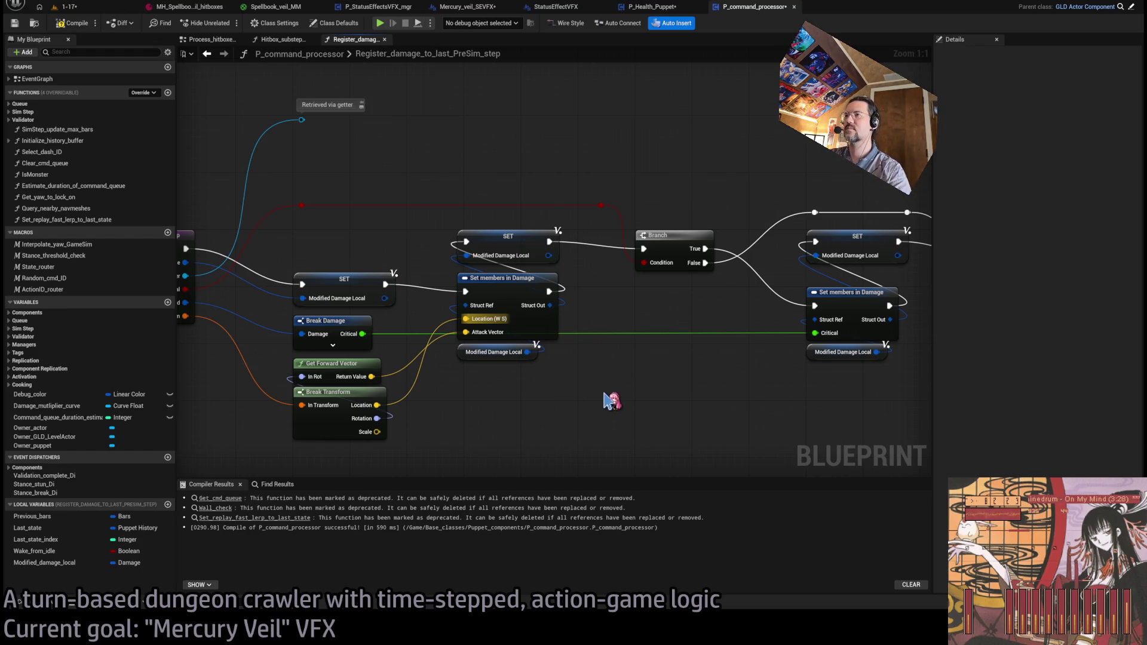
- Move the SET and break nodes up together in the damage graph
left_click_drag(622, 372, 644, 338)
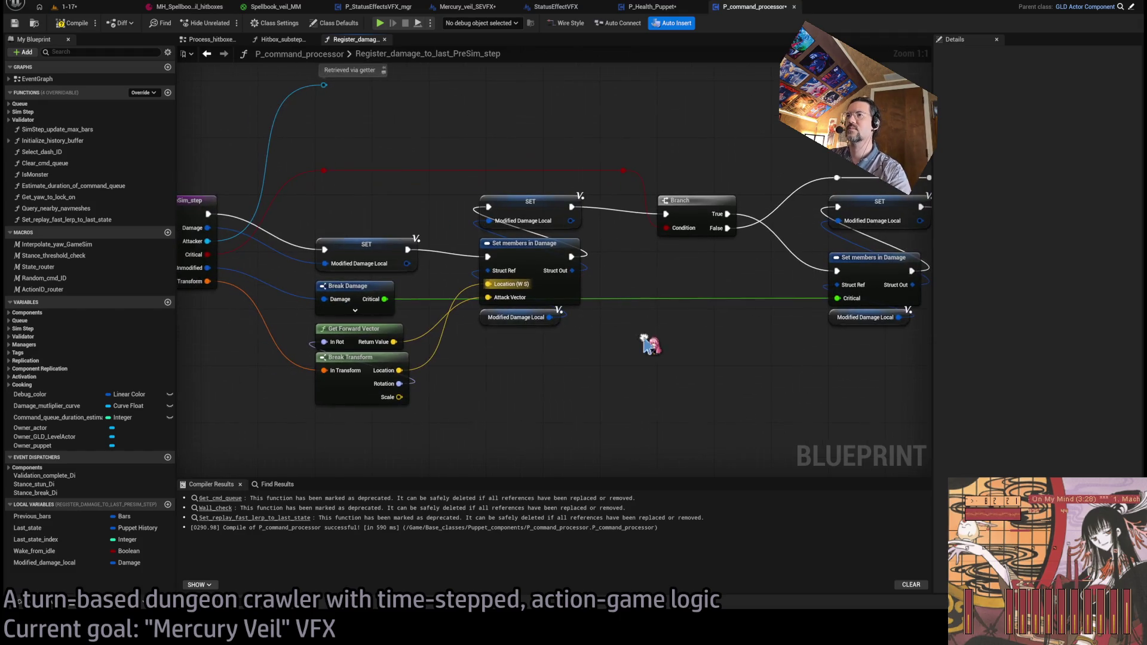
mouse_move(663, 387)
left_mouse_down()
mouse_move(598, 394)
mouse_move(578, 377)
left_mouse_up()
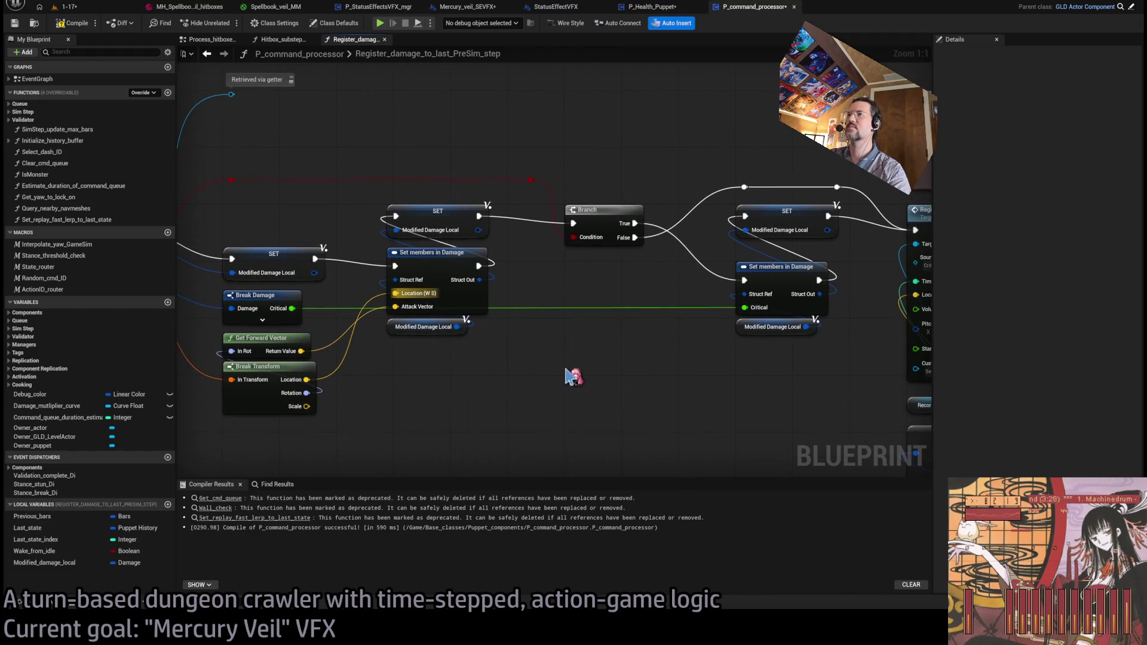
left_click_drag(455, 368, 578, 366)
left_click_drag(431, 425, 425, 221)
left_click(675, 372)
left_click_drag(676, 371, 646, 381)
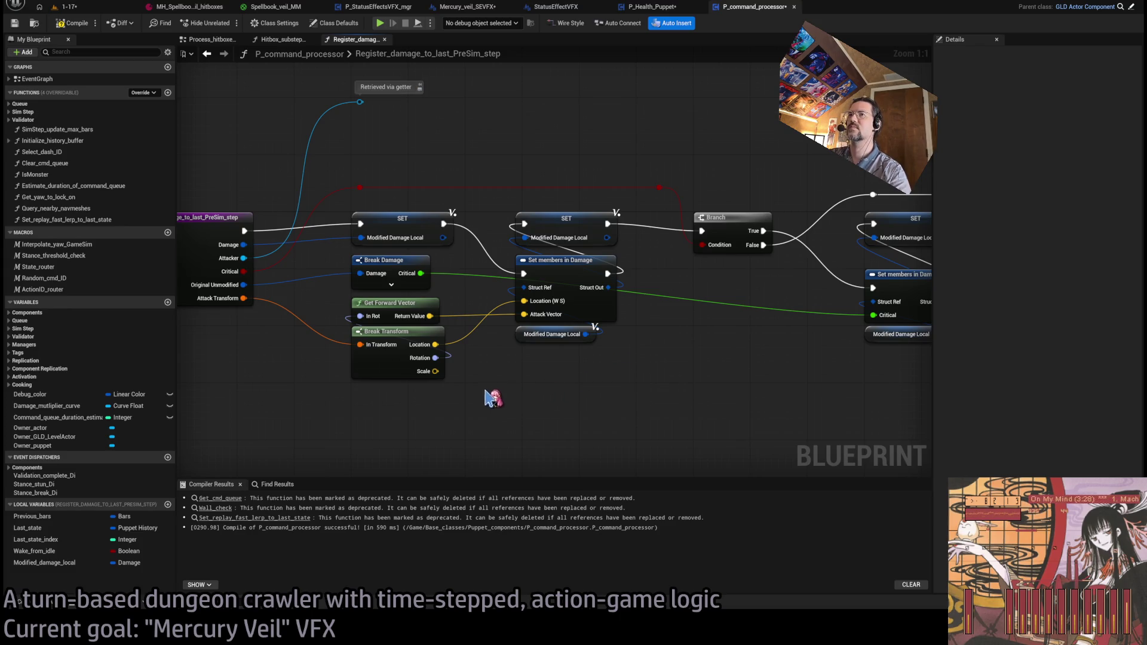
- Place Break Damage below Get Forward Vector and Break Transform, then save P_command_processor
mouse_move(389, 269)
left_mouse_down()
mouse_move(397, 425)
mouse_move(394, 405)
left_mouse_up()
left_click_drag(339, 289, 446, 359)
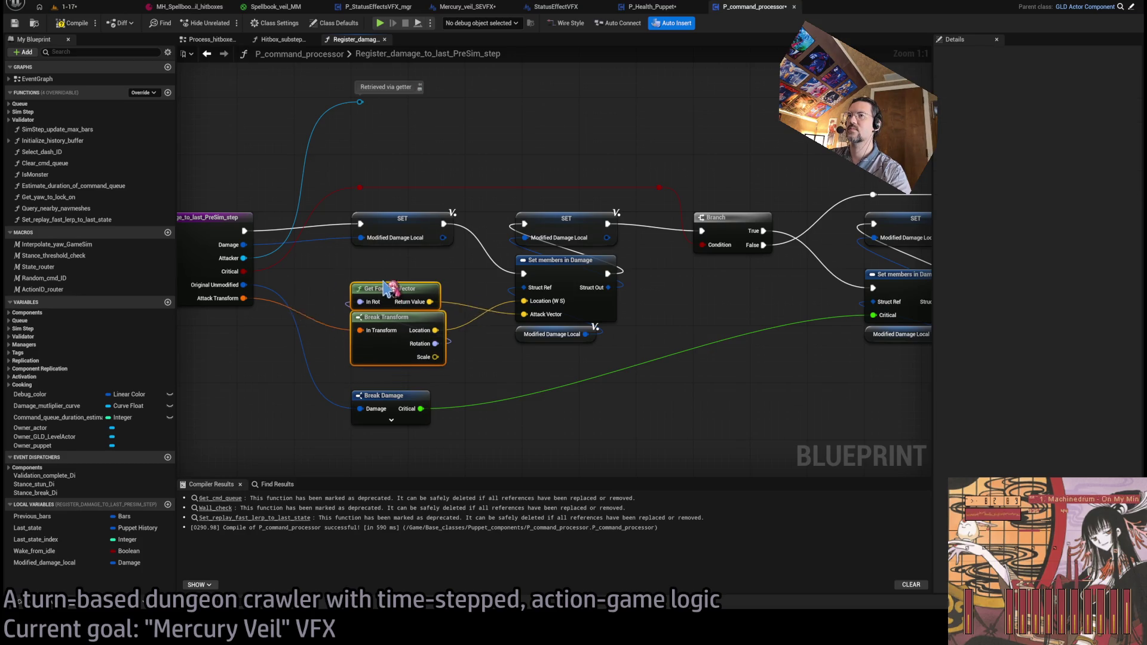
left_click_drag(385, 308, 385, 272)
left_click_drag(383, 398, 393, 359)
left_click(572, 418)
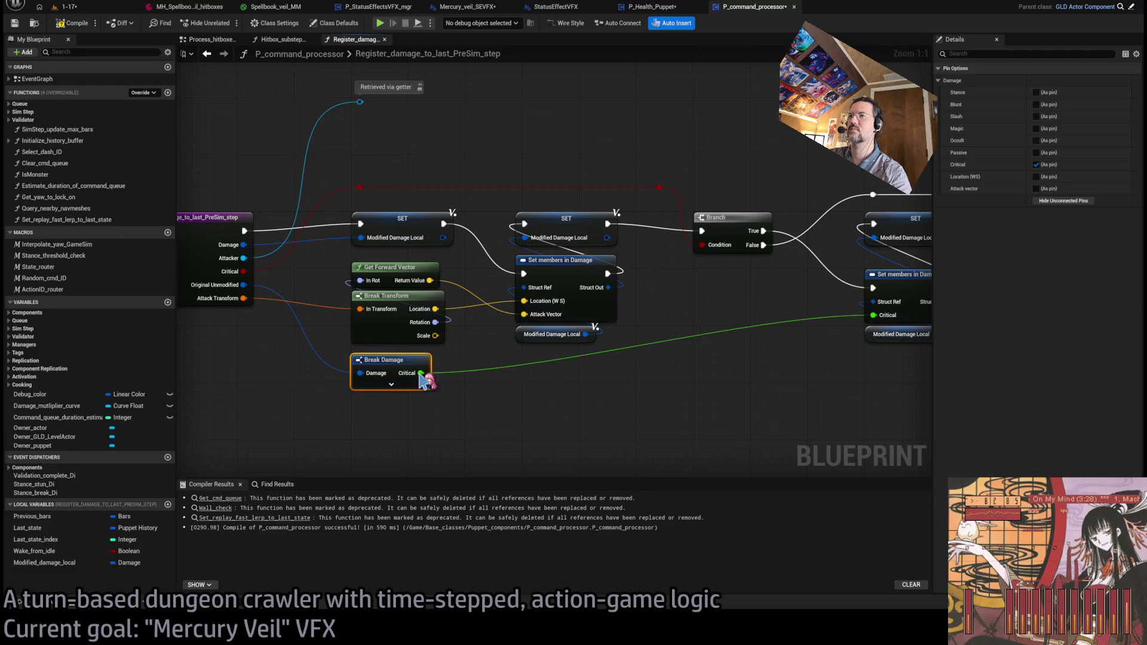
left_click_drag(693, 416, 640, 416)
key("ctrl+s")
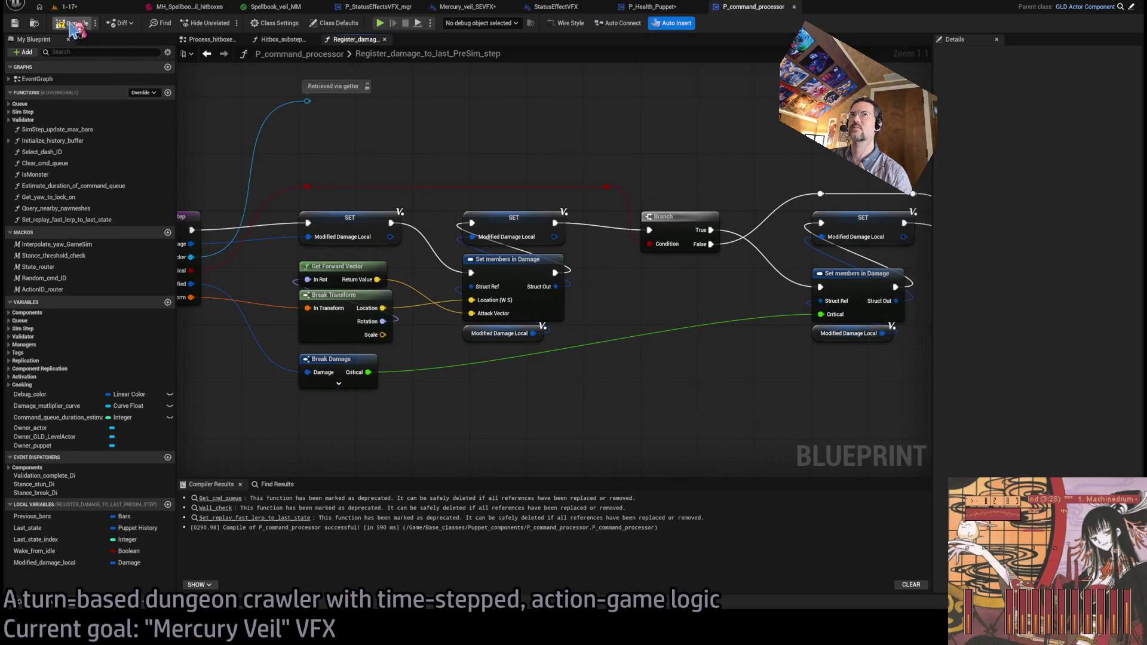
- Play level 1-17 with a Hold action, stepping past the breakpoint and resuming
left_click(89, 8)
left_click(227, 22)
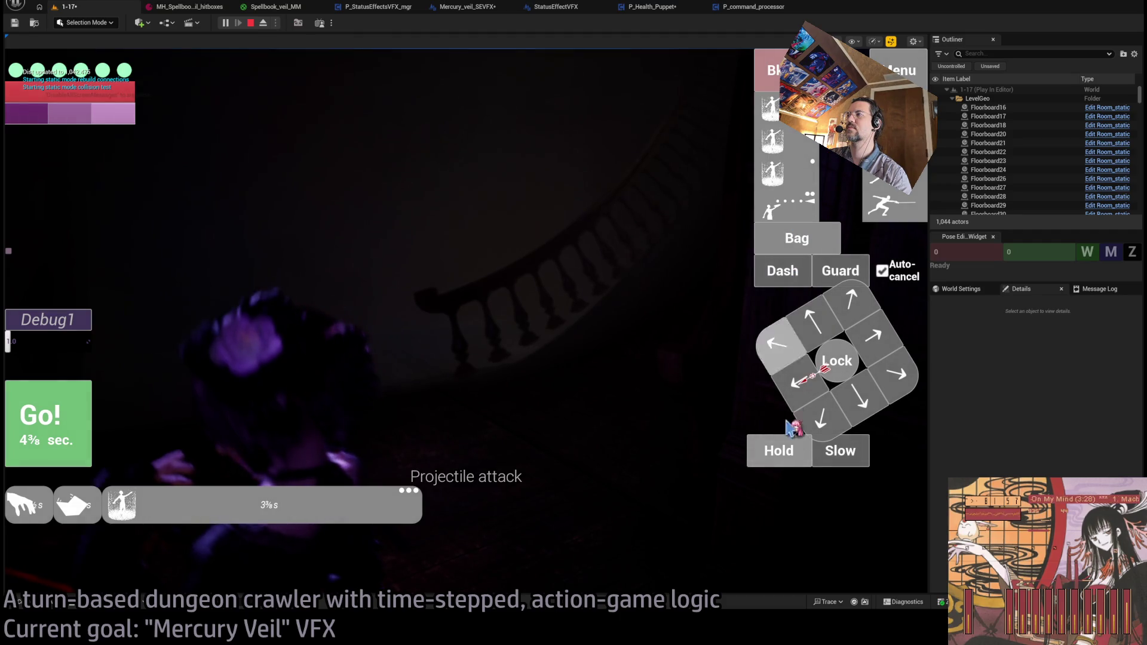
left_click(786, 450)
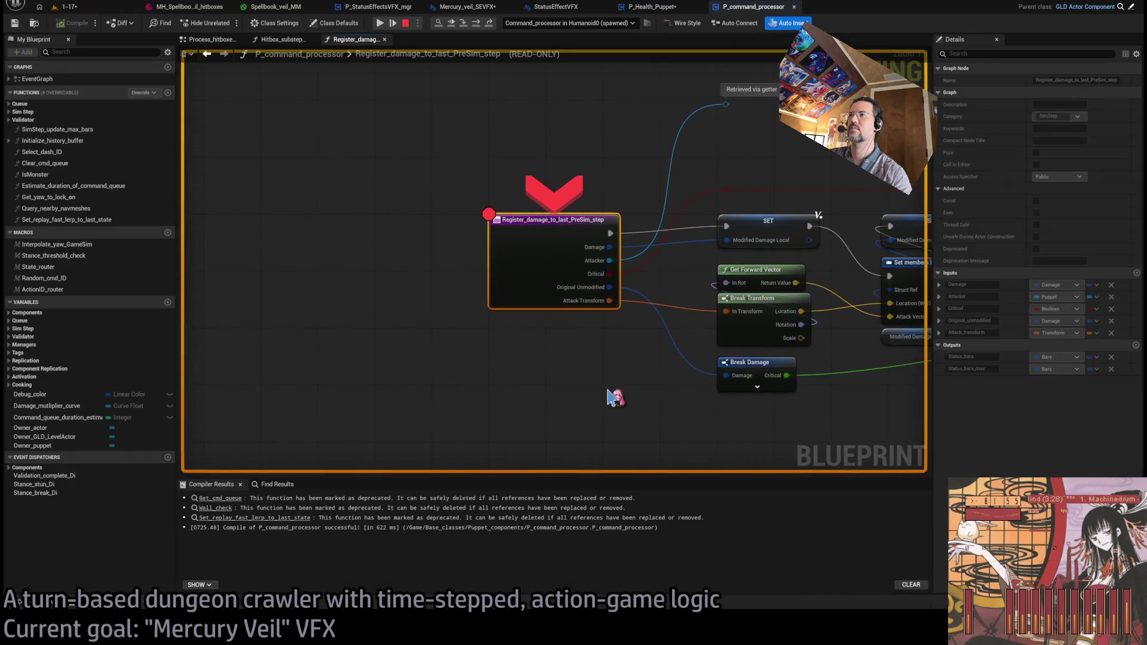
left_click(477, 24)
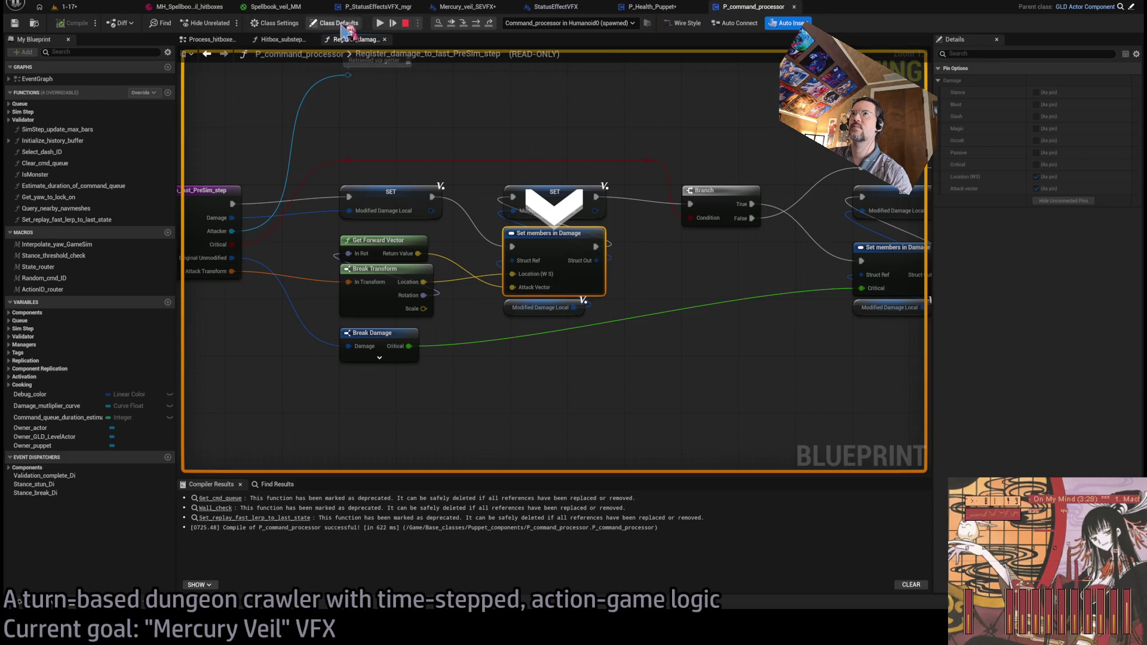
left_click(380, 23)
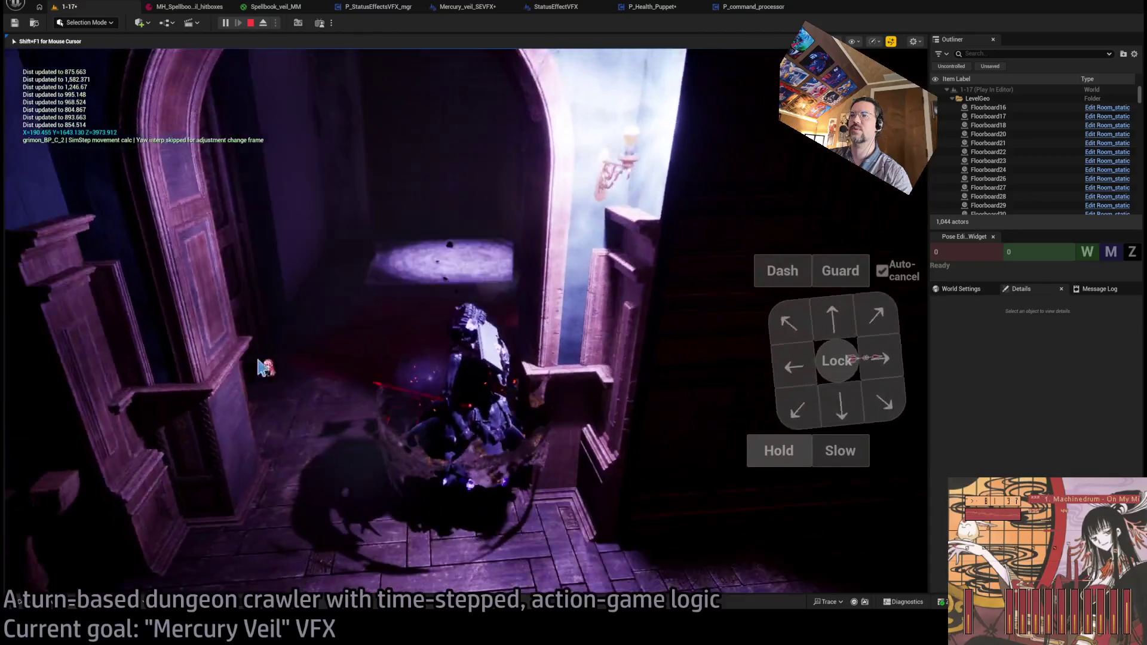
- Eject to a free camera, select the grimon enemy, and bring up MH_Spellbook_hitboxes
key("shift+F1")
left_click(263, 23)
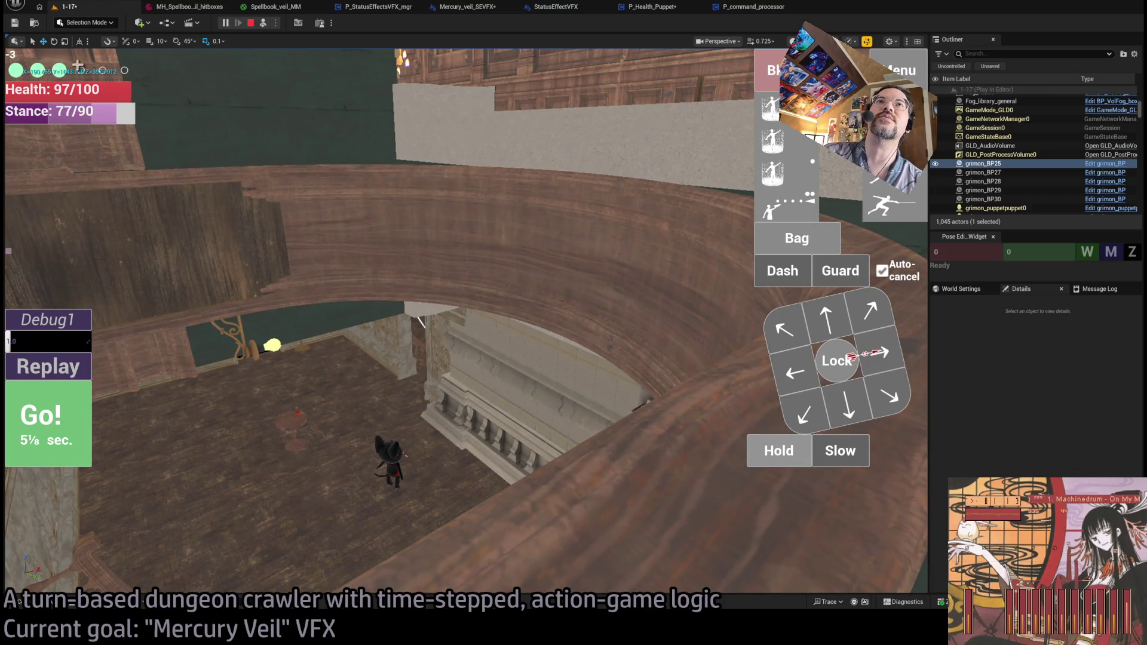
left_click(198, 7)
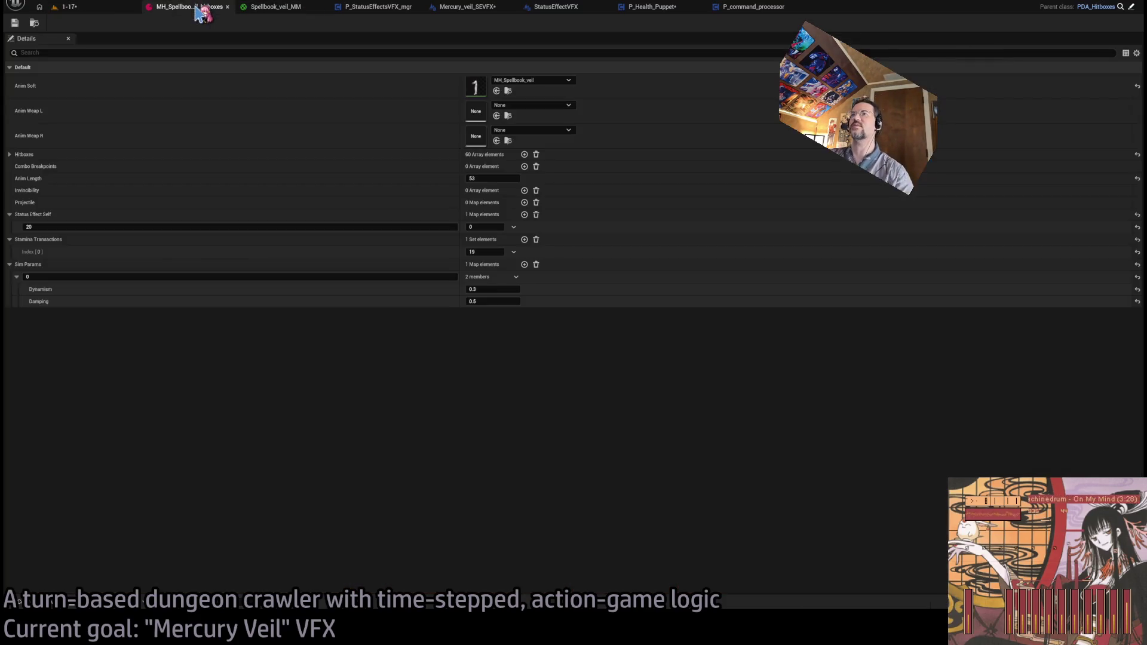
- Go to the Mercury_veil_SEVFX event graph and stop the running play session
left_click(272, 8)
left_click(377, 7)
left_click(485, 12)
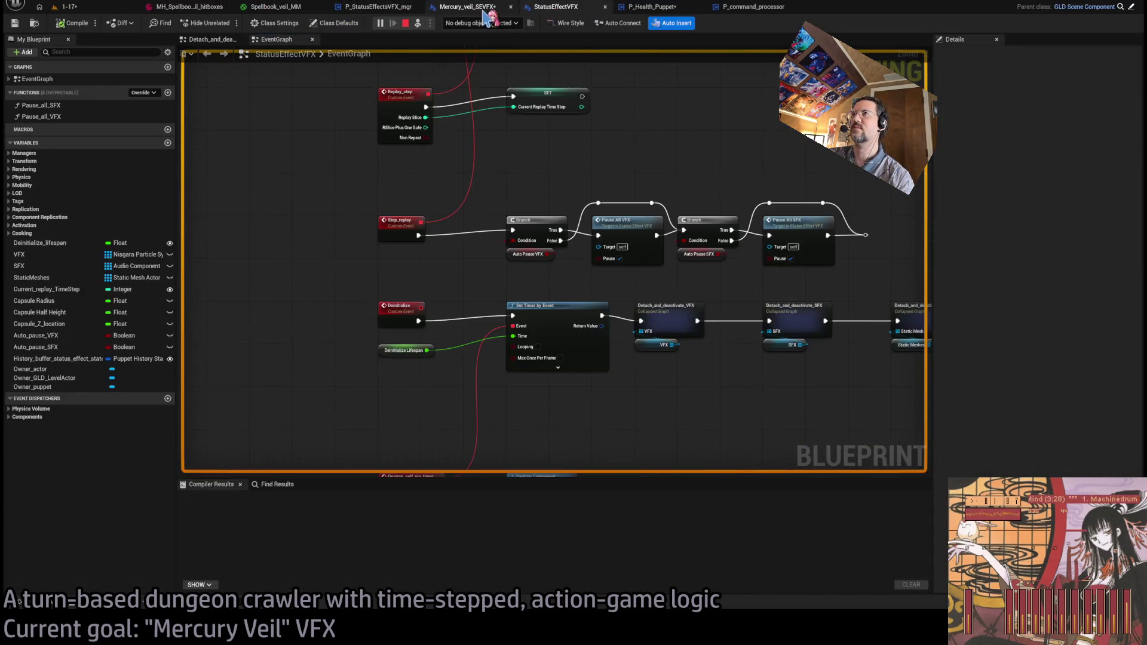
left_click(485, 12)
scroll(589, 188, "up", 5)
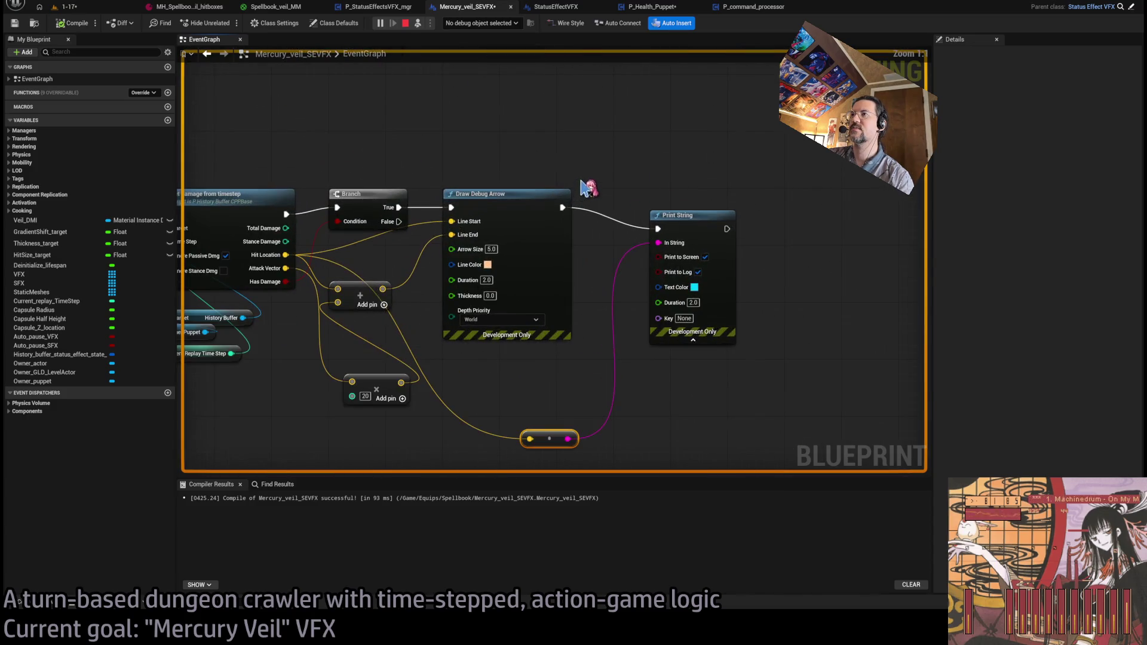
left_click(532, 265)
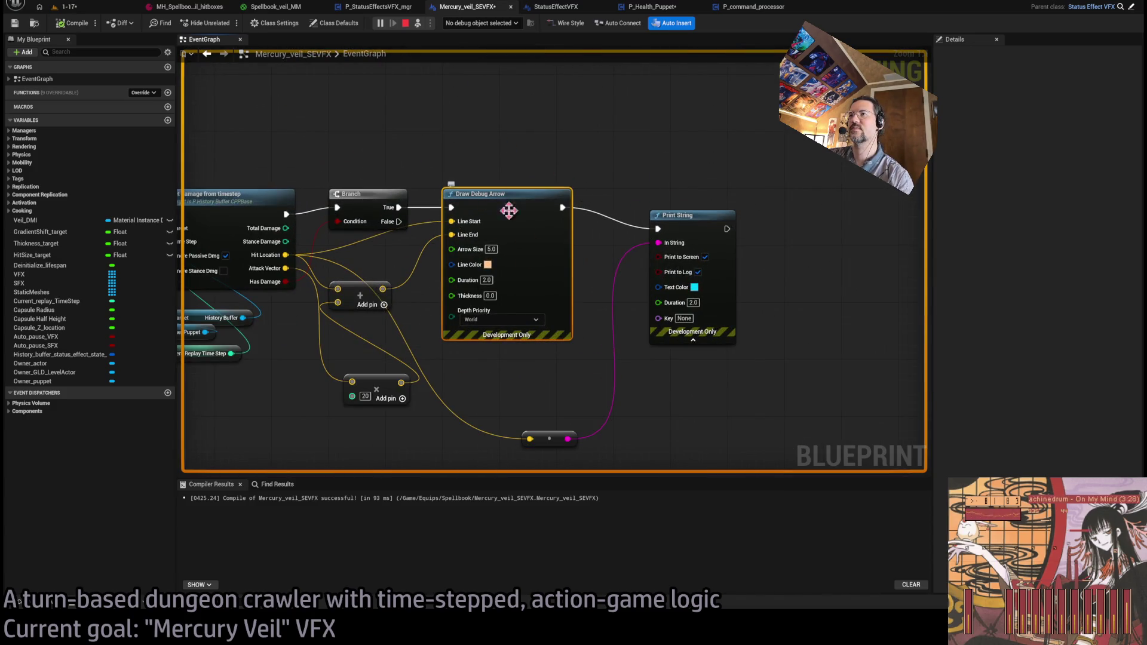
left_click(405, 22)
- Add a Draw Debug Sphere after Print String: radius 300, centred on Hit Location, duration 5
left_click_drag(625, 230, 733, 205)
left_click(763, 254)
type("300")
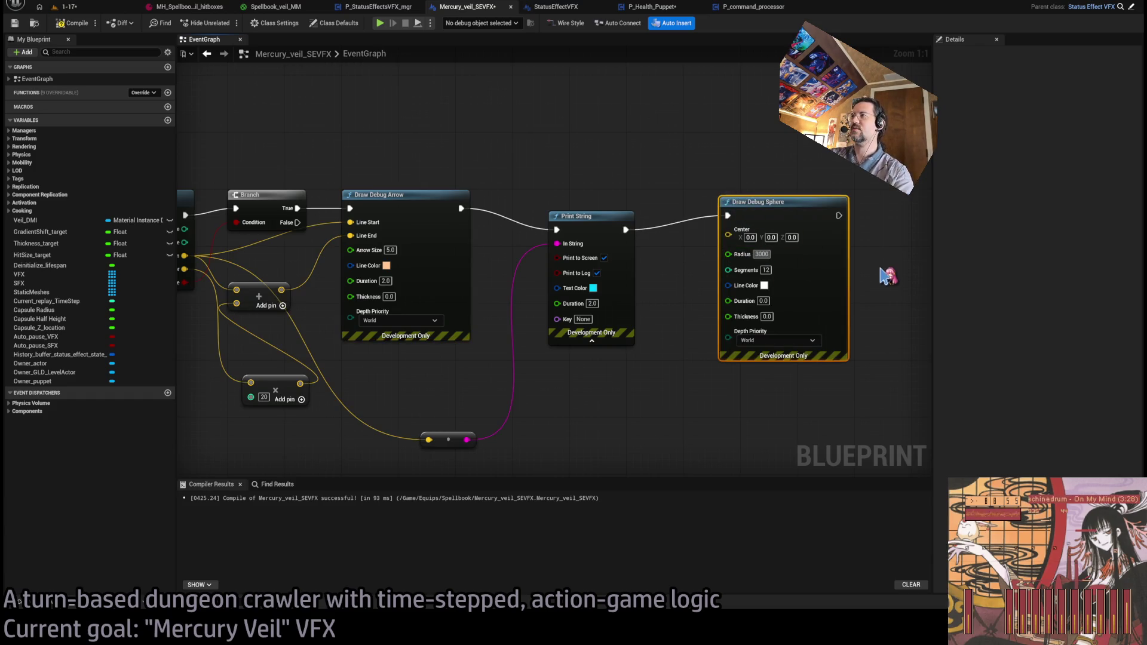
left_click_drag(506, 181, 574, 181)
mouse_move(261, 256)
left_mouse_down()
mouse_move(621, 248)
mouse_move(796, 229)
left_mouse_up()
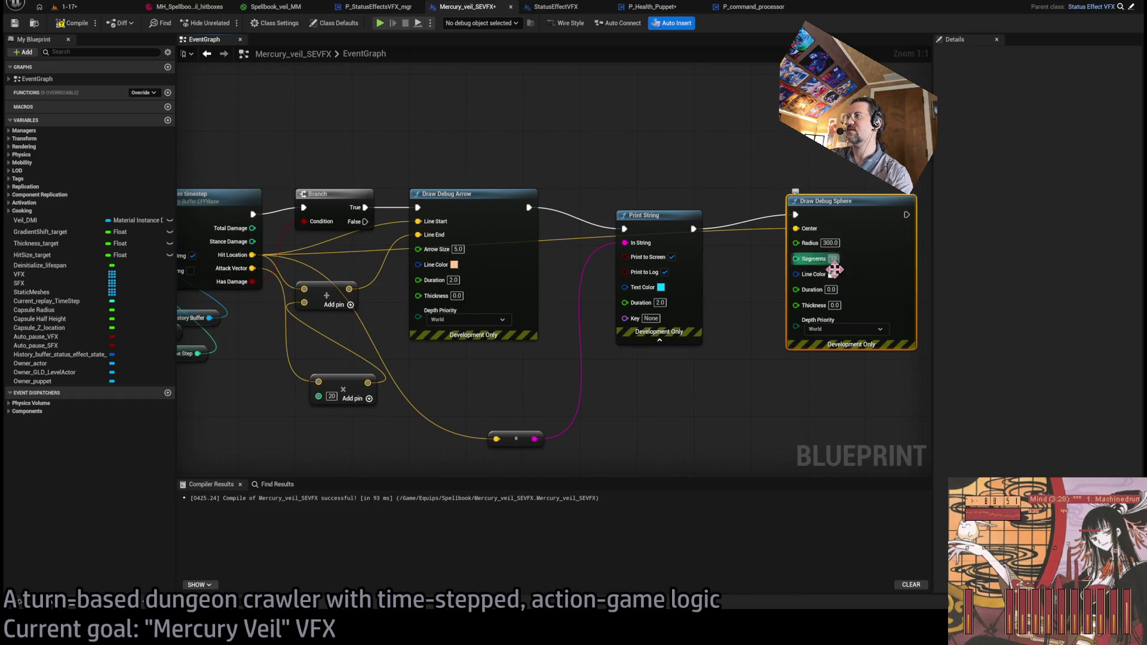
mouse_move(836, 212)
left_mouse_down()
mouse_move(807, 206)
mouse_move(855, 204)
left_mouse_up()
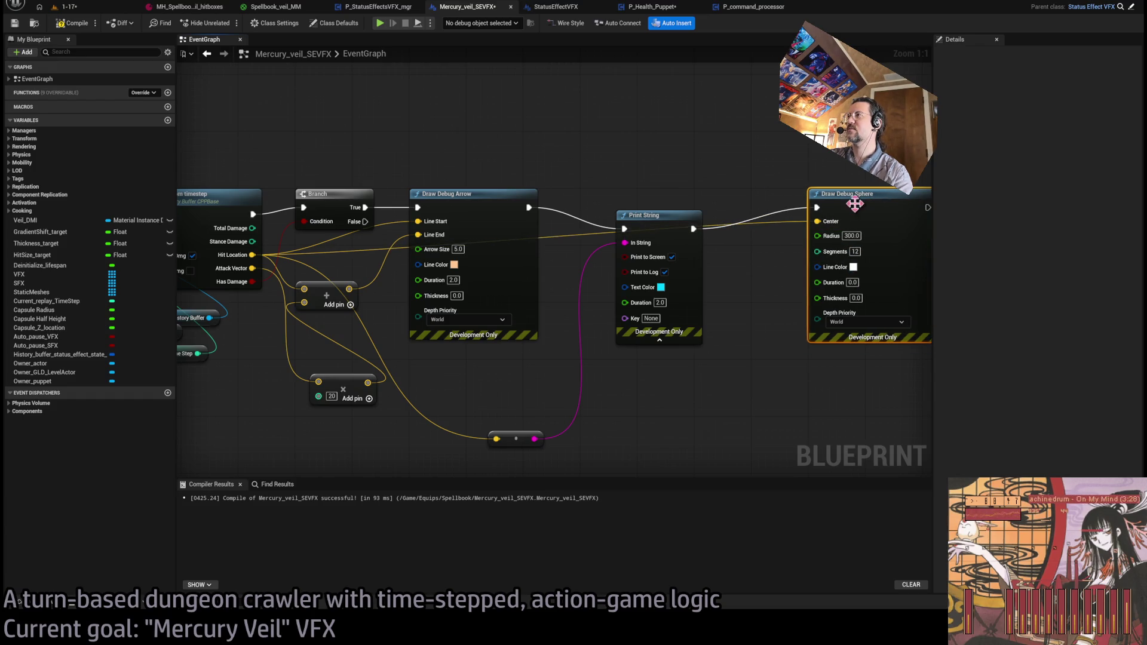
left_click(856, 282)
type("5")
left_click(741, 371)
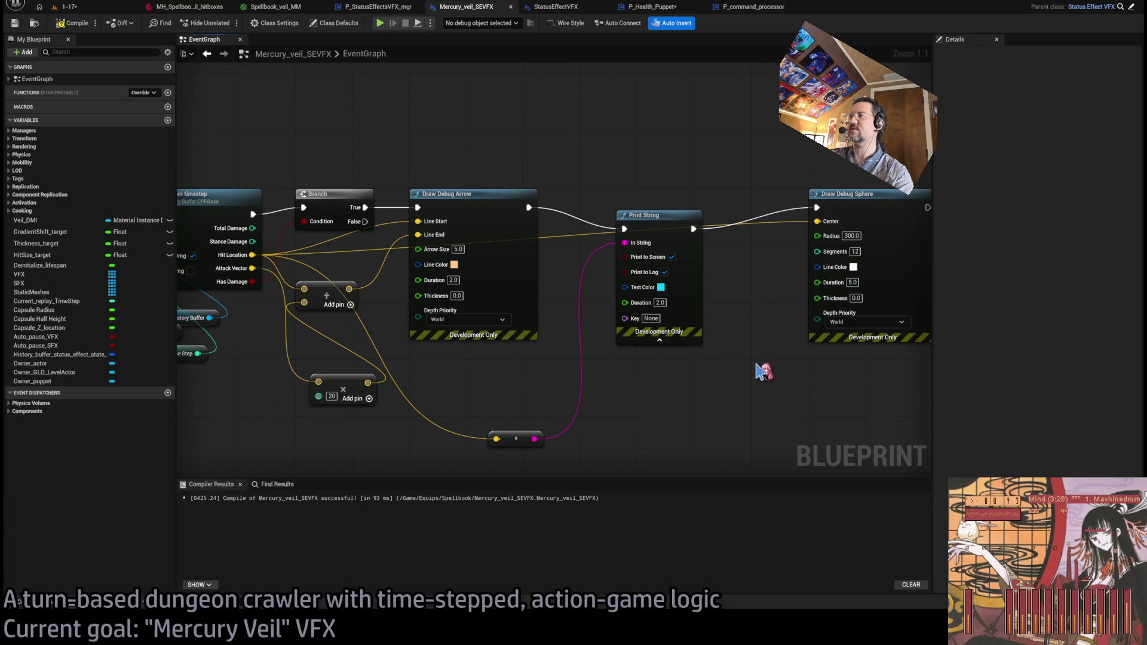
left_click(66, 6)
- Play level 1-17, run the turn, and resume past the breakpoint to see the debug sphere
key("alt+p")
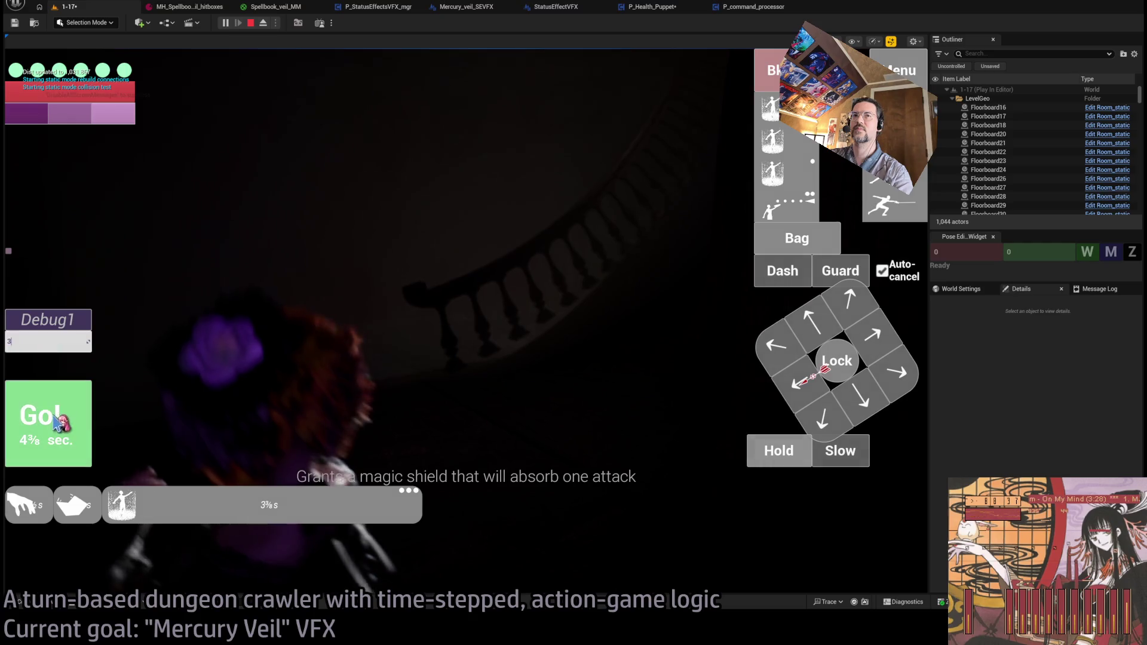
left_click(58, 423)
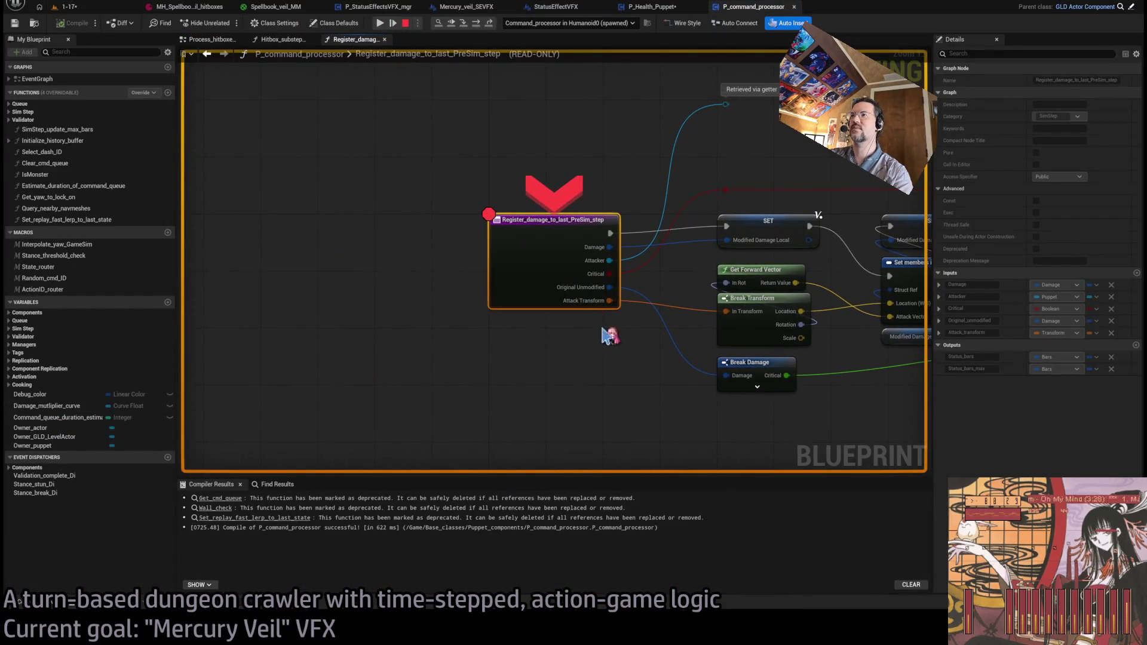
left_click(380, 22)
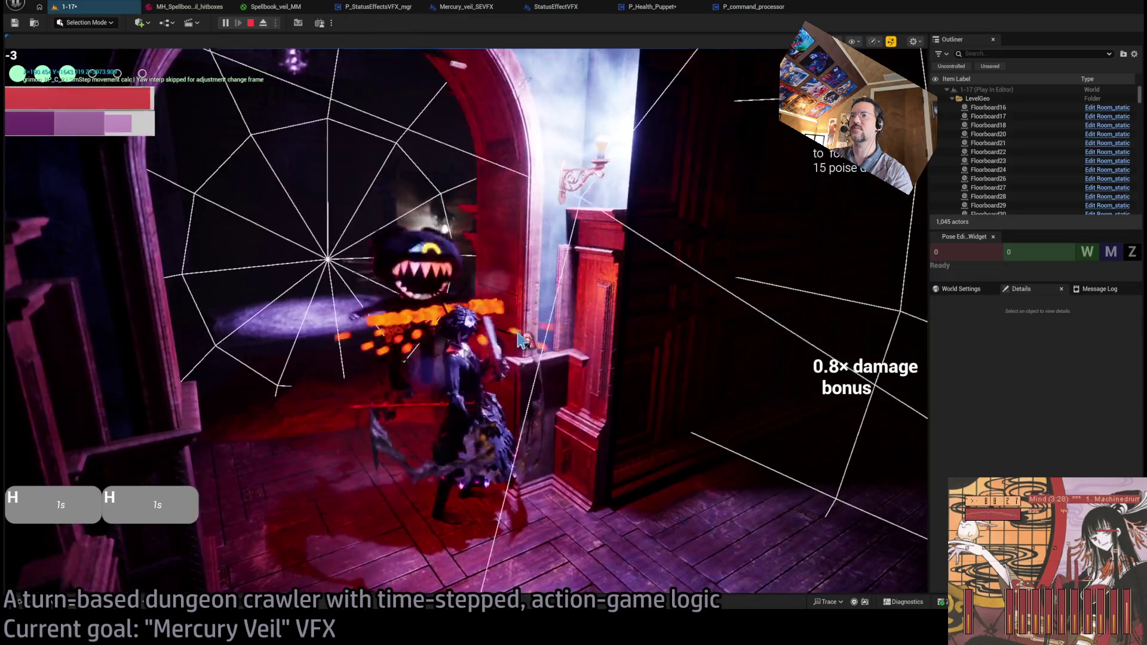
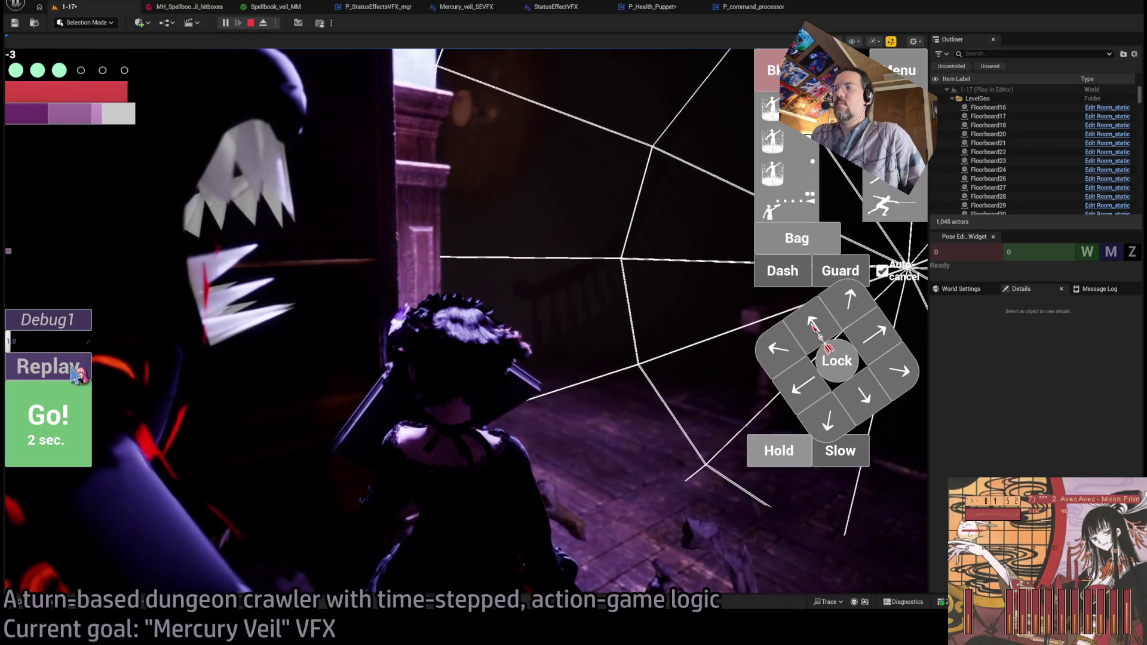
- Replay the attack turn several times to watch the Mercury Veil web and orange hit effects
left_click(76, 375)
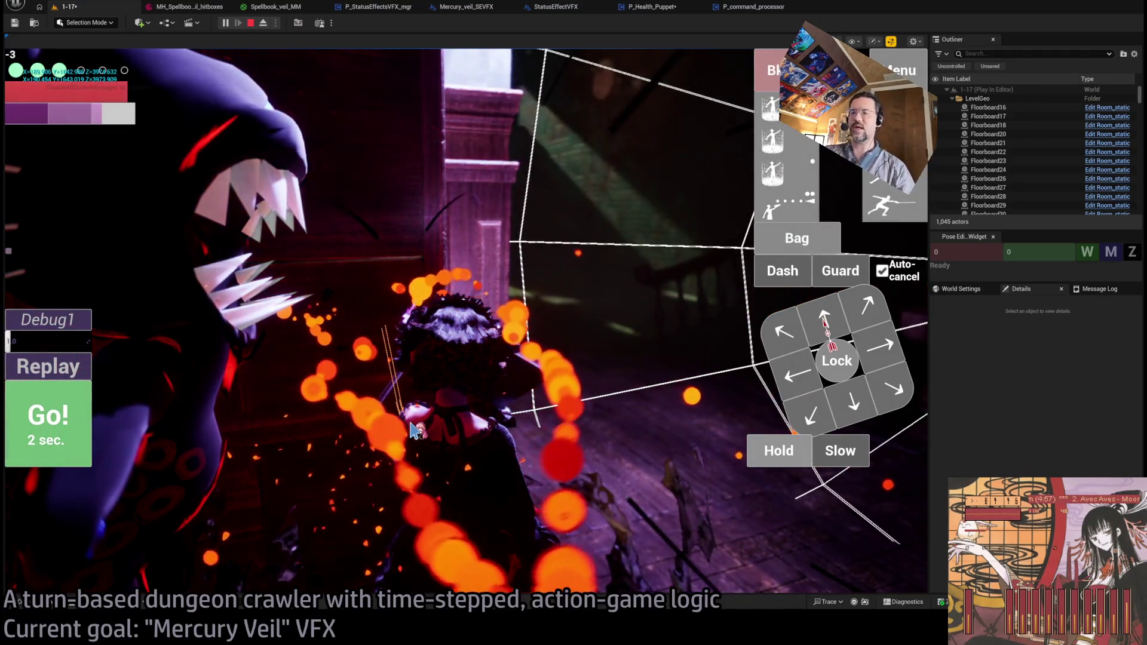
left_click(412, 429)
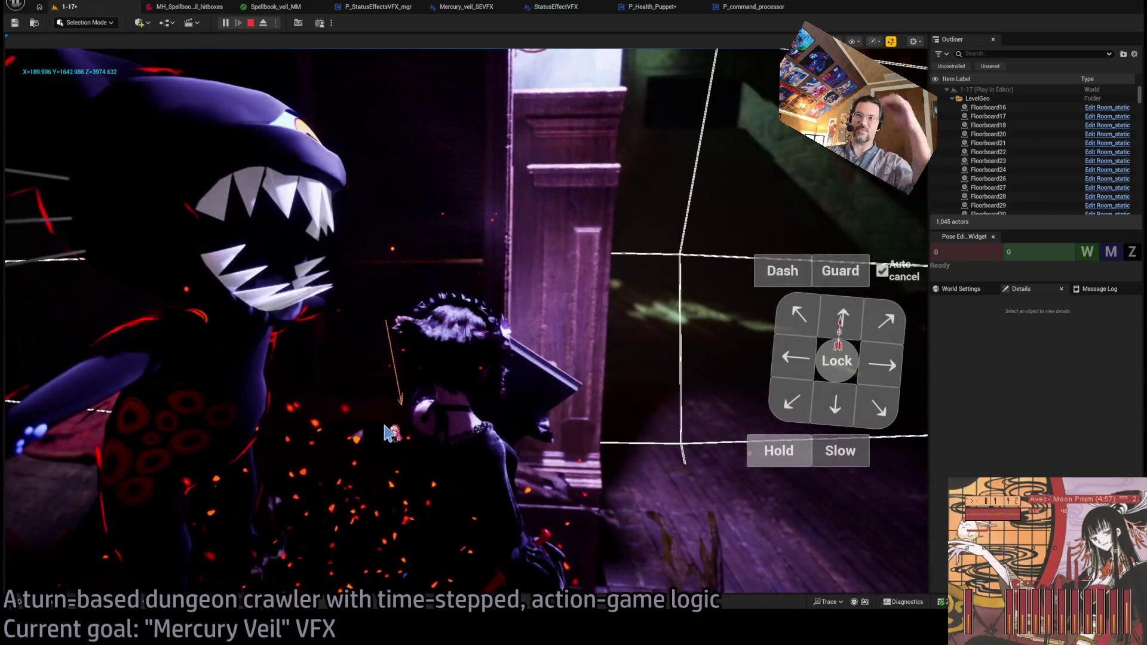
left_click(67, 374)
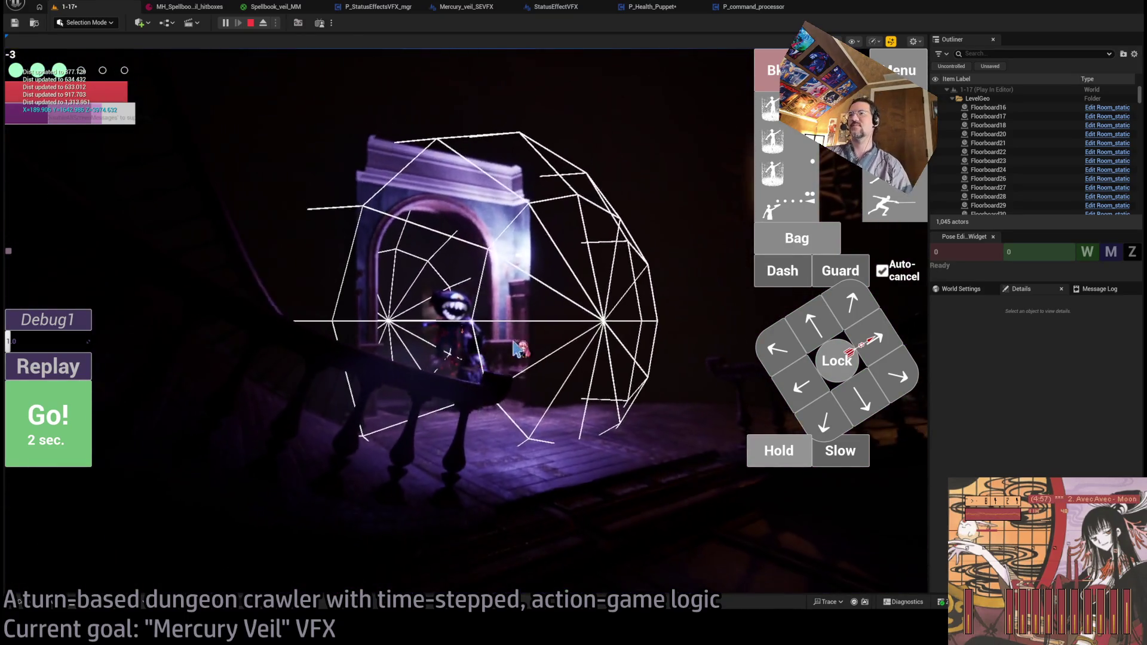
left_click(9, 410)
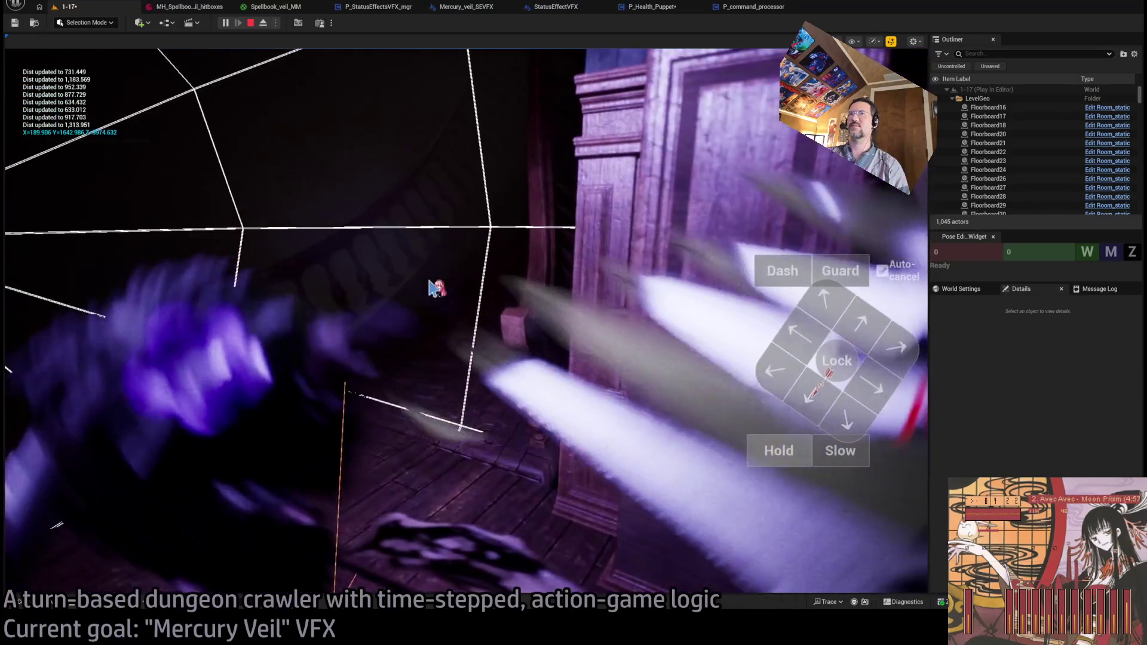
left_click(263, 23)
- Inspect the web VFX around the grimon puppet with the free camera, then stop the play session
scroll(466, 323, "down", 3)
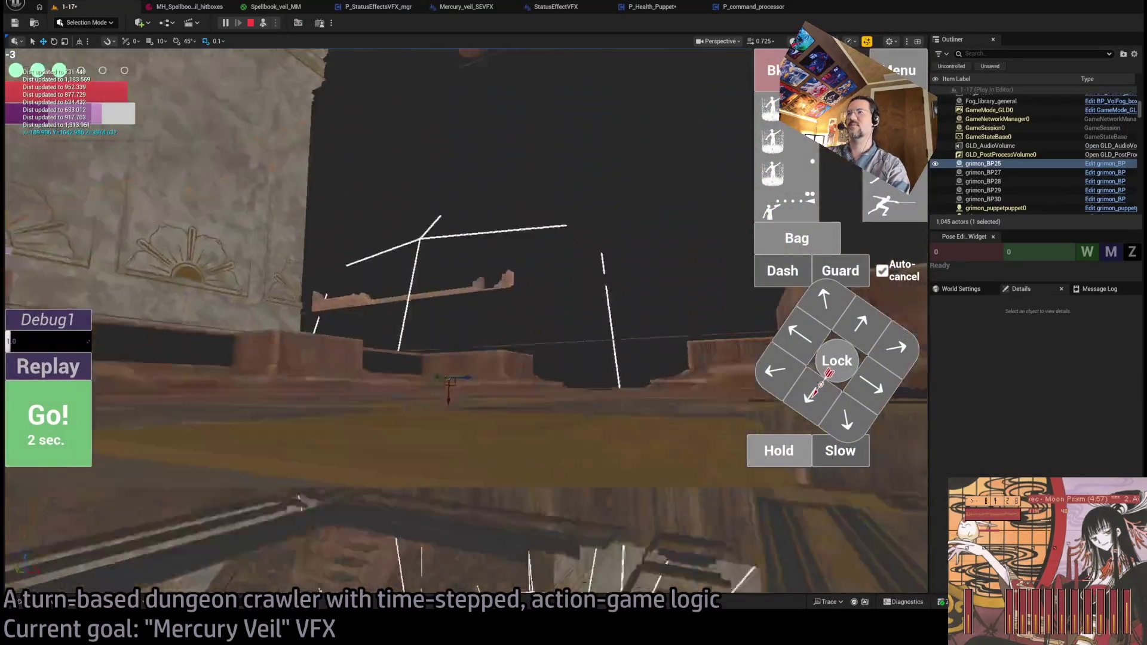
scroll(718, 84, "down", 1)
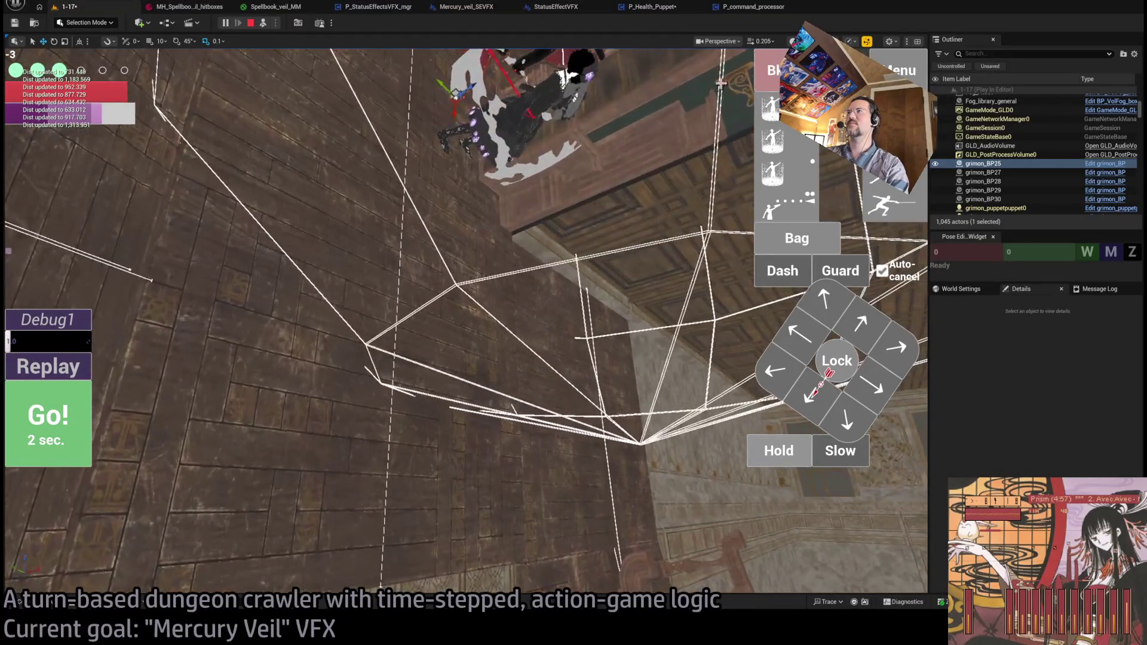
key("f")
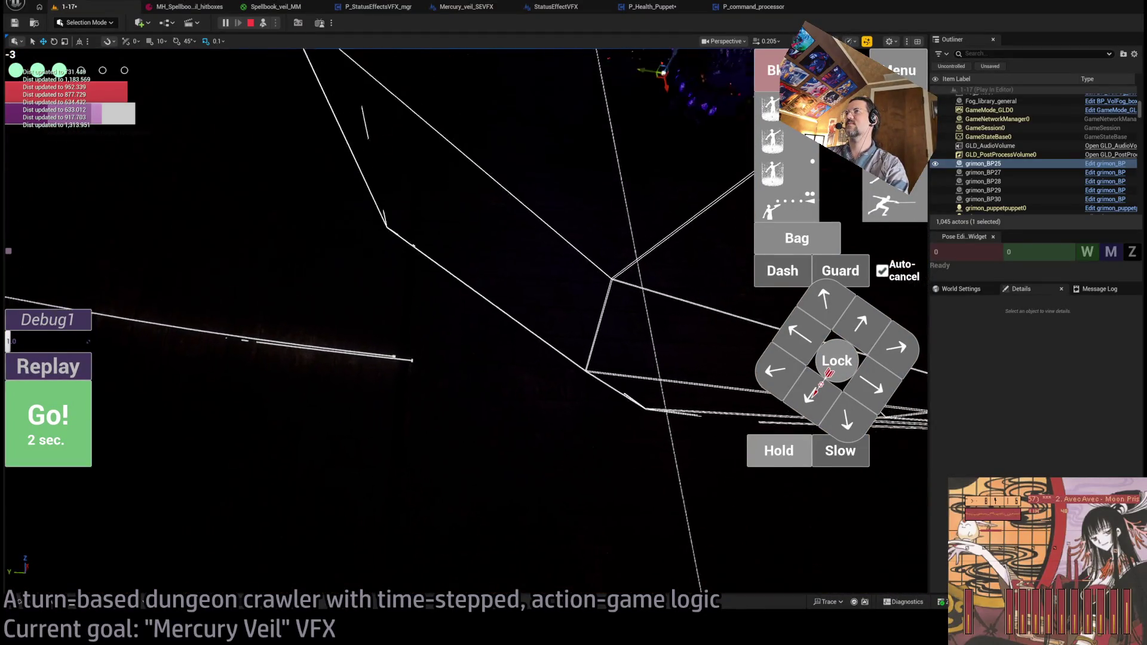
scroll(466, 323, "up", 2)
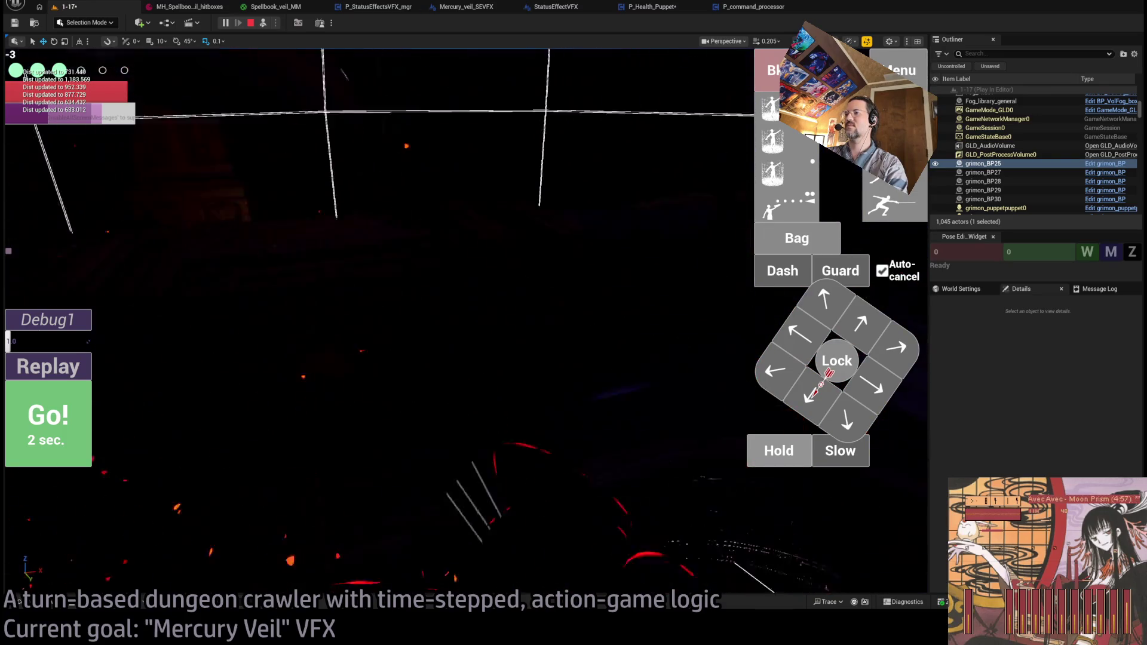
scroll(466, 323, "down", 5)
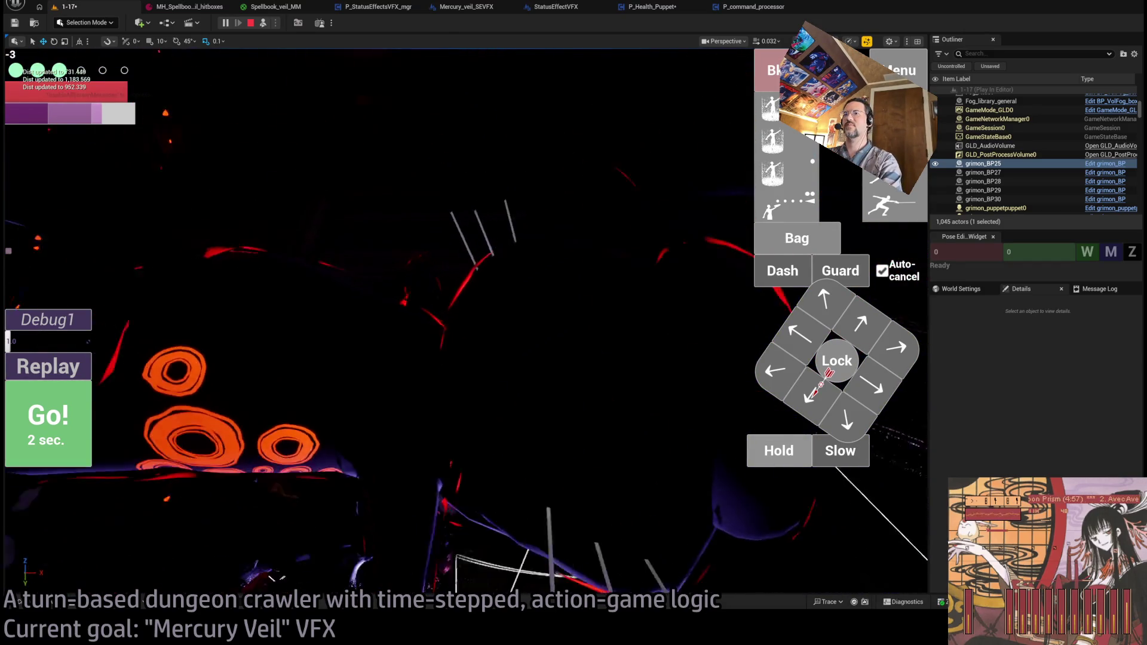
key("Escape")
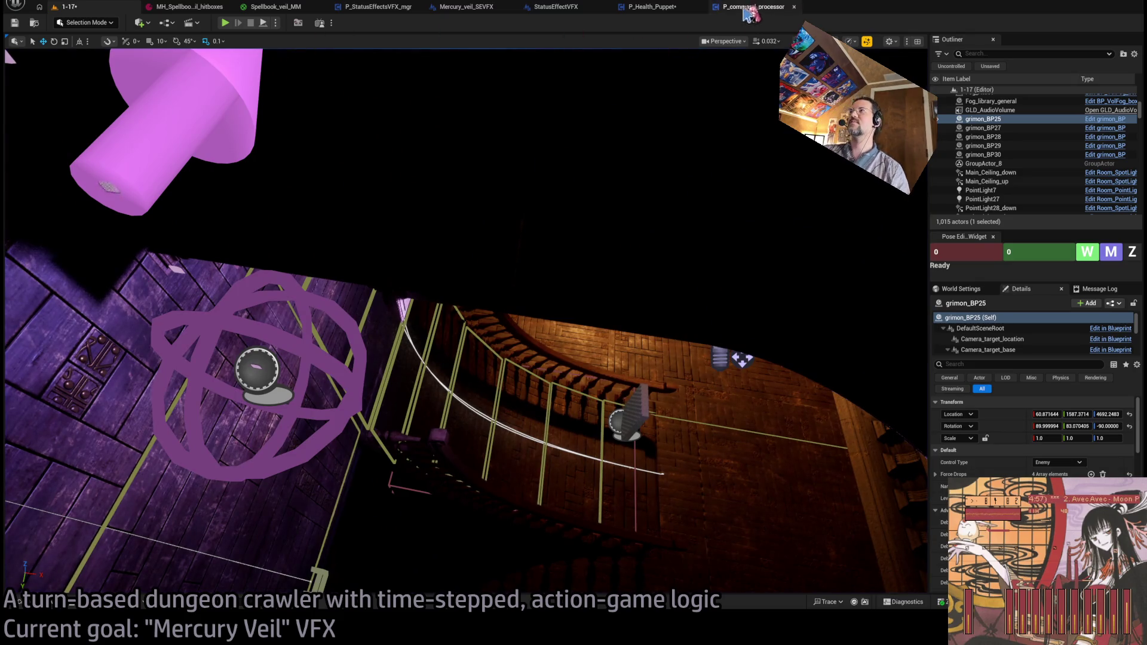
- In Mercury_veil_SEVFX, delete the Draw Debug Arrow, Print String and Draw Debug Sphere nodes
left_click(653, 7)
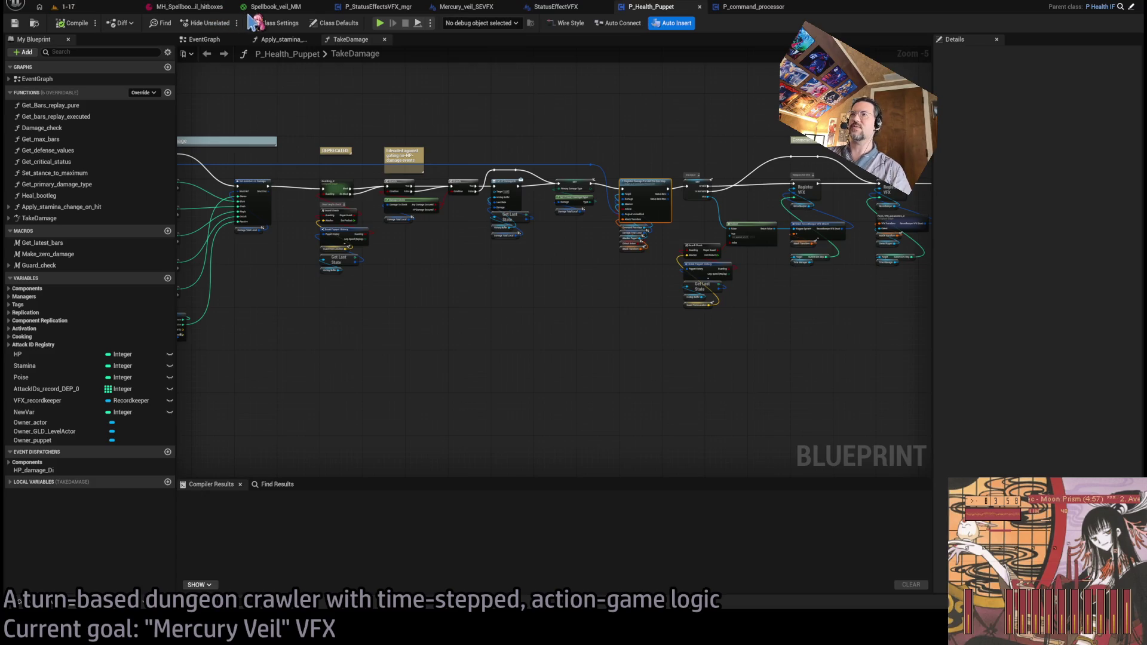
left_click(197, 8)
left_click(266, 6)
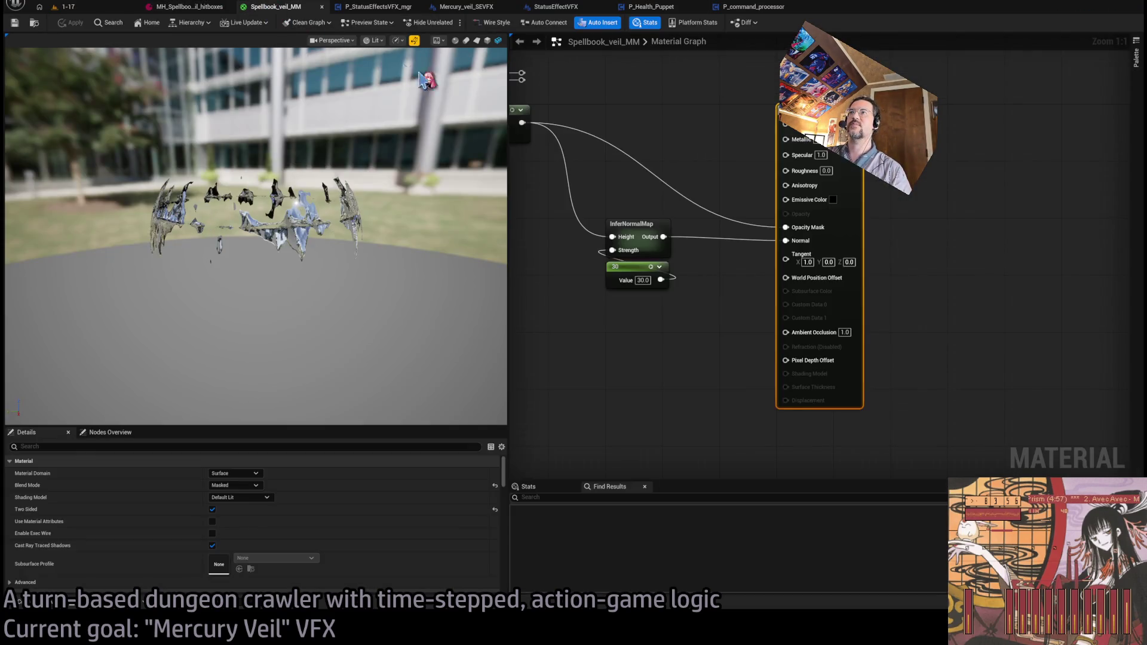
left_click(377, 6)
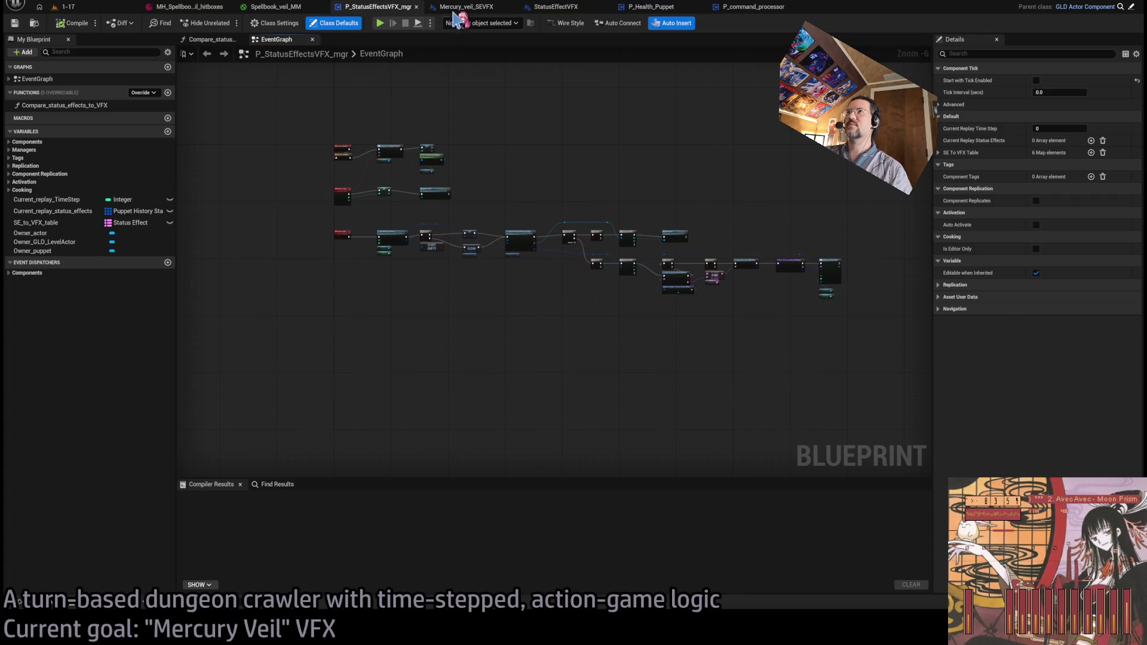
left_click(461, 7)
scroll(669, 383, "down", 2)
left_click_drag(932, 161, 610, 358)
key("Delete")
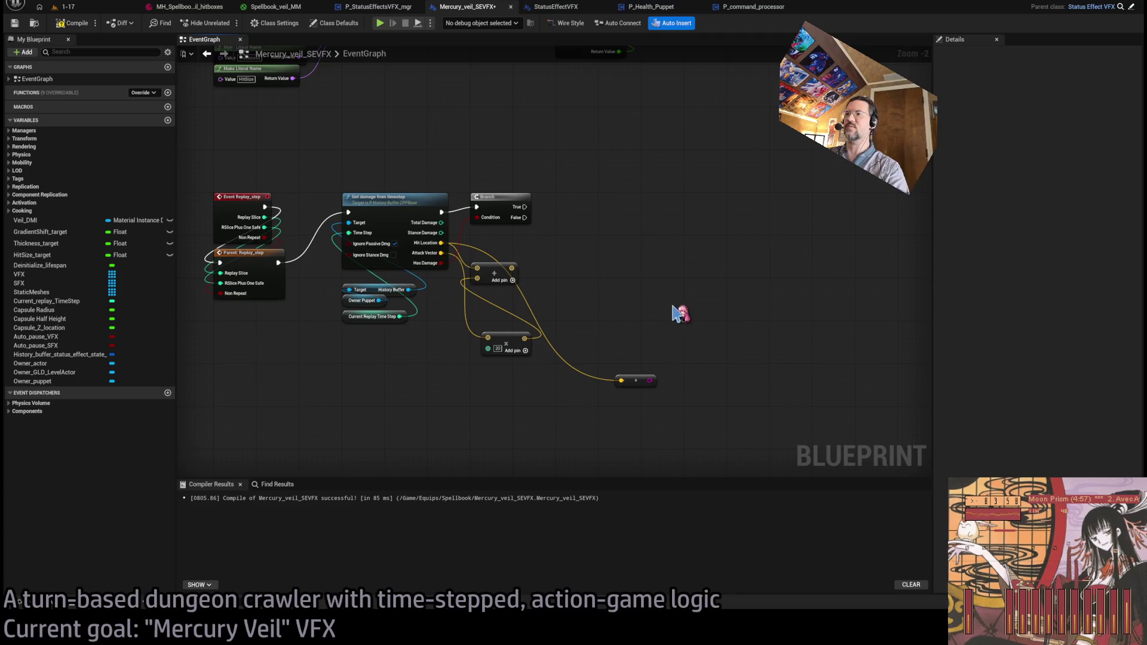
- Delete the leftover Add, Multiply and Make nodes after the Branch
mouse_move(683, 161)
left_mouse_down()
mouse_move(568, 376)
mouse_move(689, 383)
left_mouse_up()
mouse_move(685, 254)
left_mouse_down()
mouse_move(500, 441)
mouse_move(497, 419)
left_mouse_up()
key("Delete")
scroll(530, 295, "up", 2)
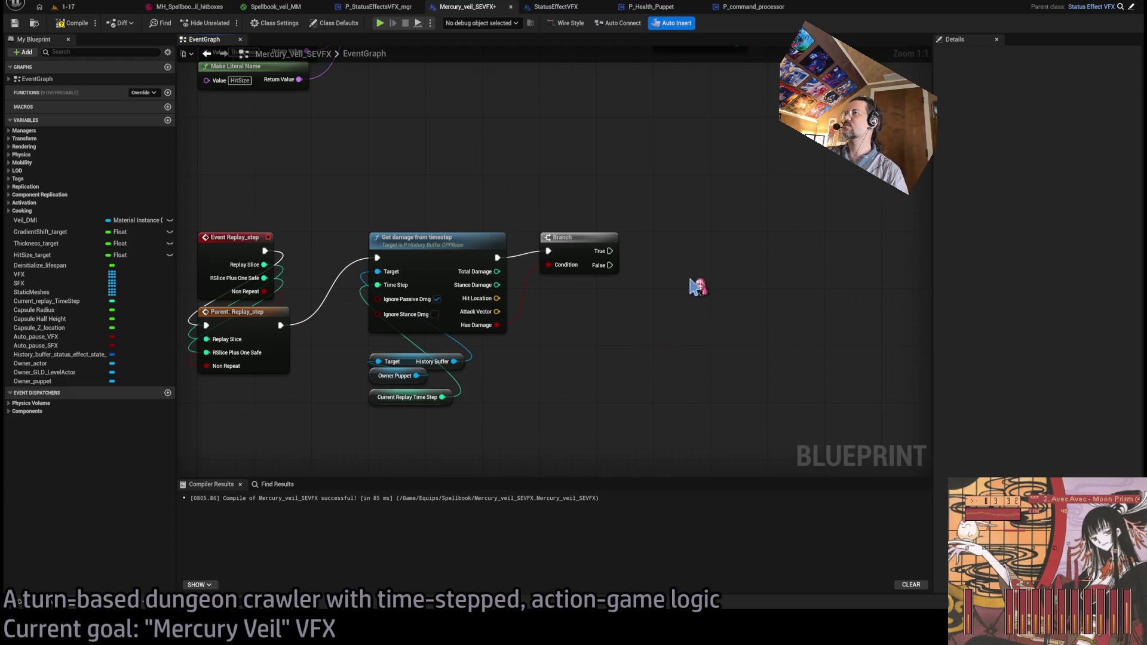
- Navigate back to the Event Tick group interpolating GradientShift, Thickness and HitSize
scroll(696, 286, "down", 3)
left_click_drag(609, 329, 621, 329)
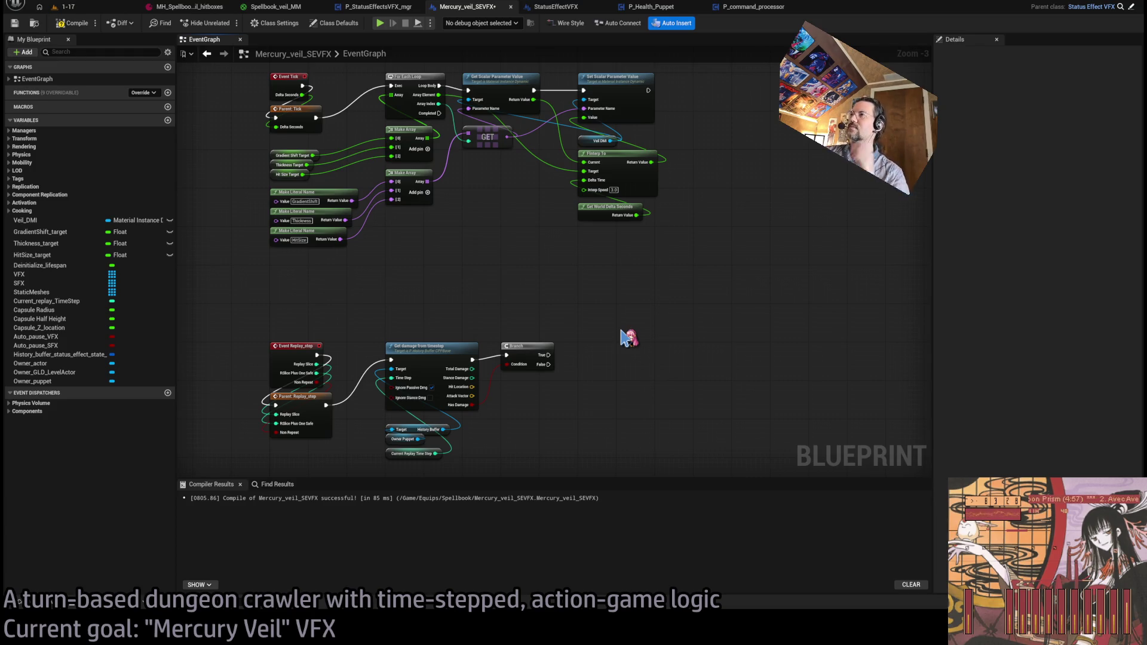
scroll(628, 339, "down", 4)
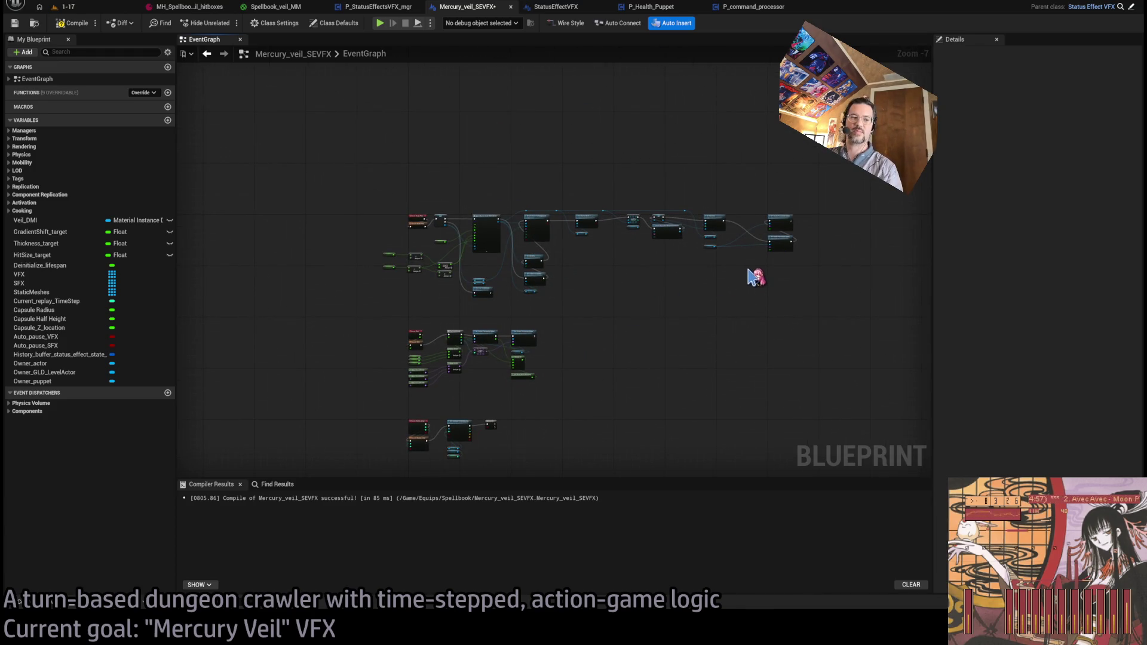
left_click_drag(757, 274, 746, 218)
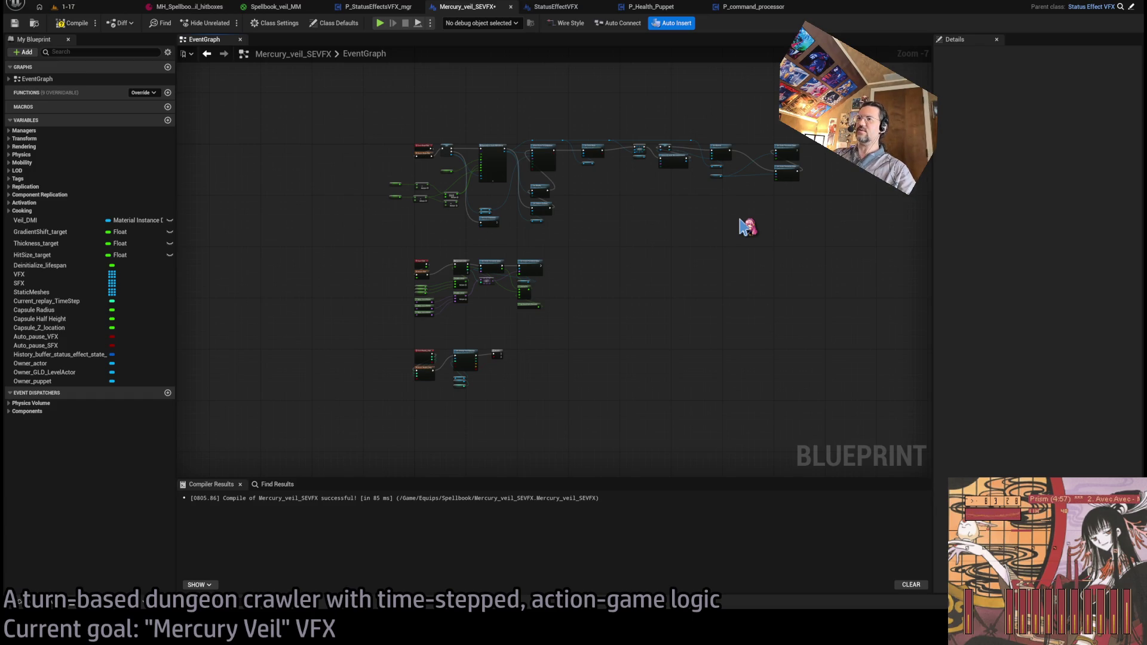
scroll(484, 373, "up", 7)
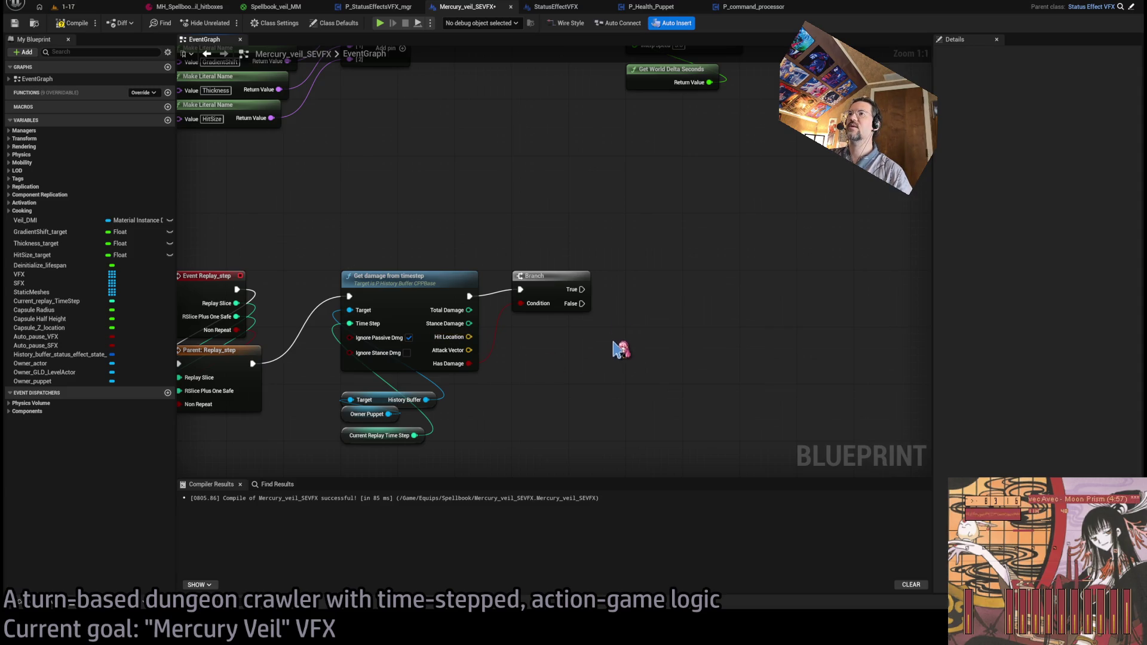
scroll(623, 357, "down", 3)
scroll(379, 328, "up", 3)
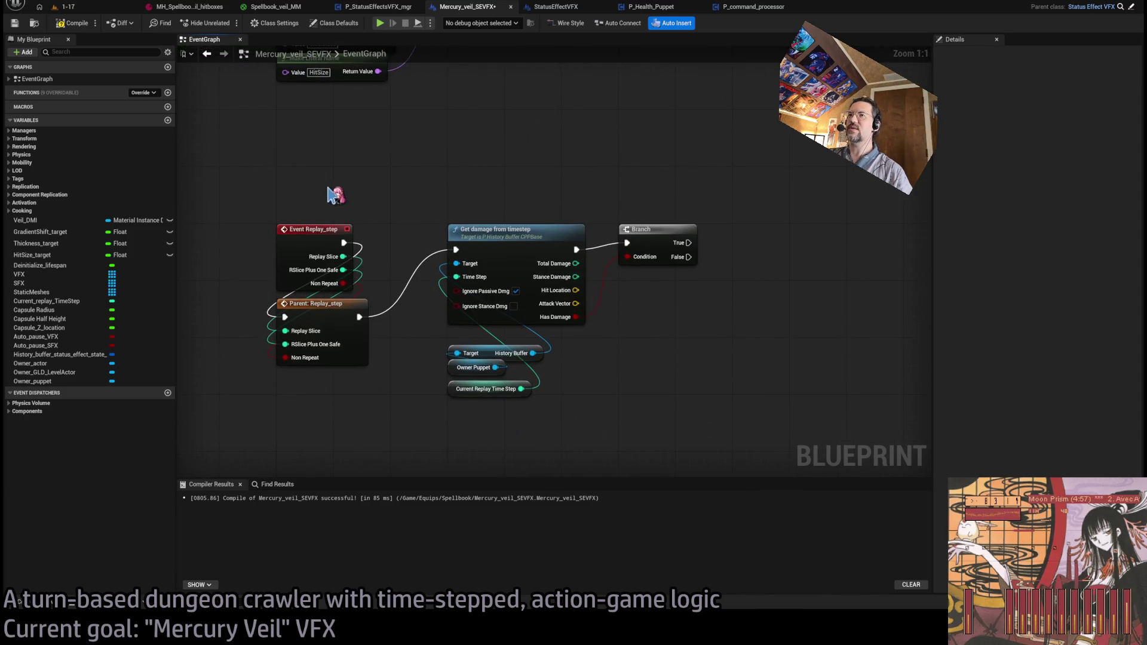
scroll(668, 302, "down", 5)
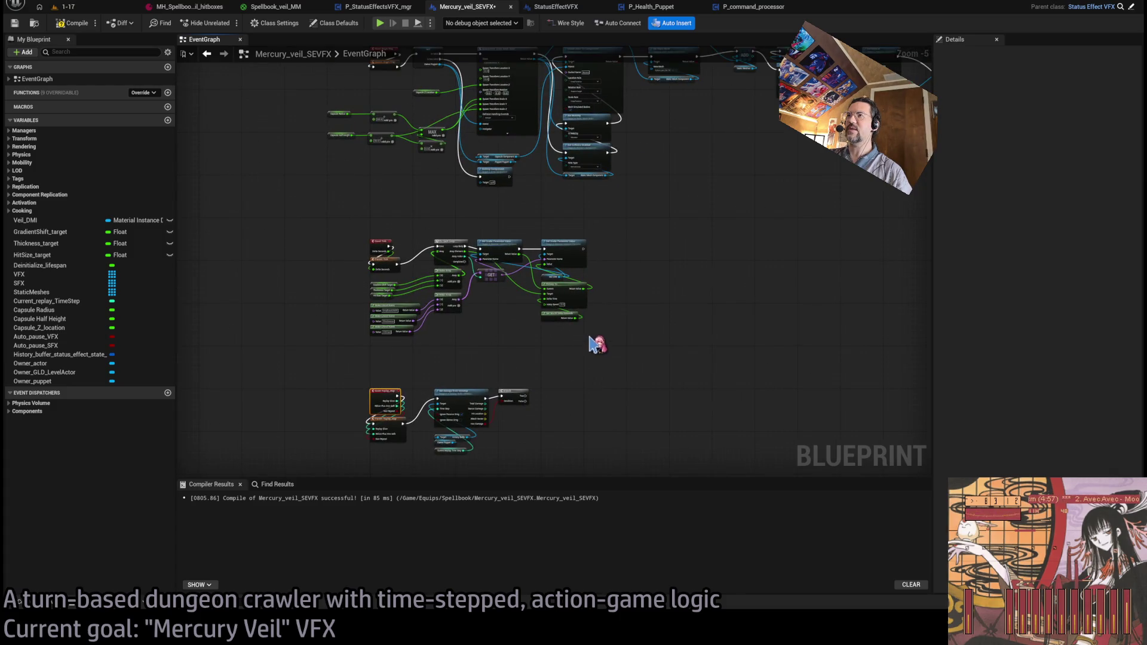
scroll(621, 432, "up", 2)
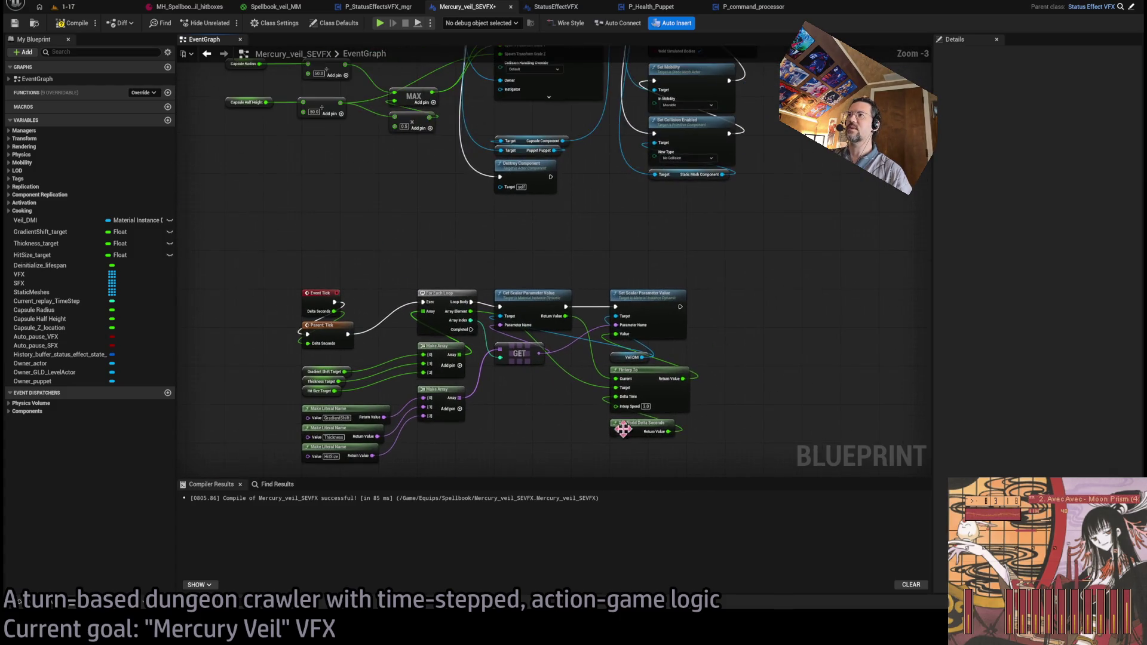
scroll(413, 245, "up", 2)
scroll(399, 205, "up", 1)
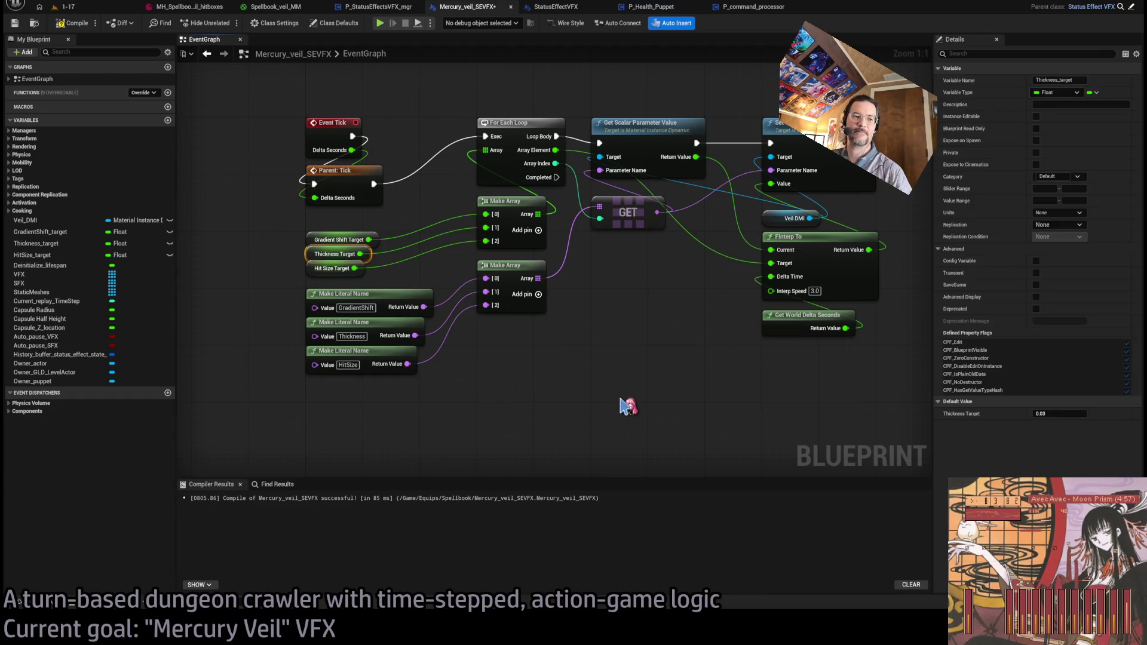
- Wire the Branch's True output into a new Thickness Target SET node set to 0.25
mouse_move(671, 437)
left_mouse_down()
mouse_move(622, 259)
mouse_move(587, 272)
left_mouse_up()
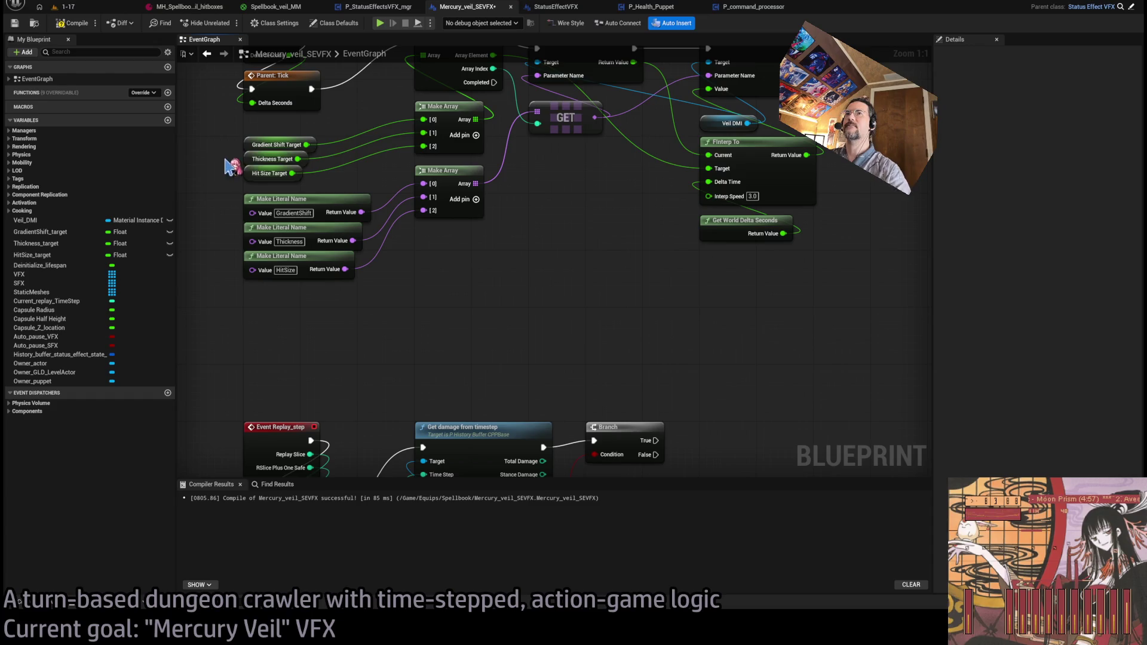
left_click_drag(752, 404, 634, 339)
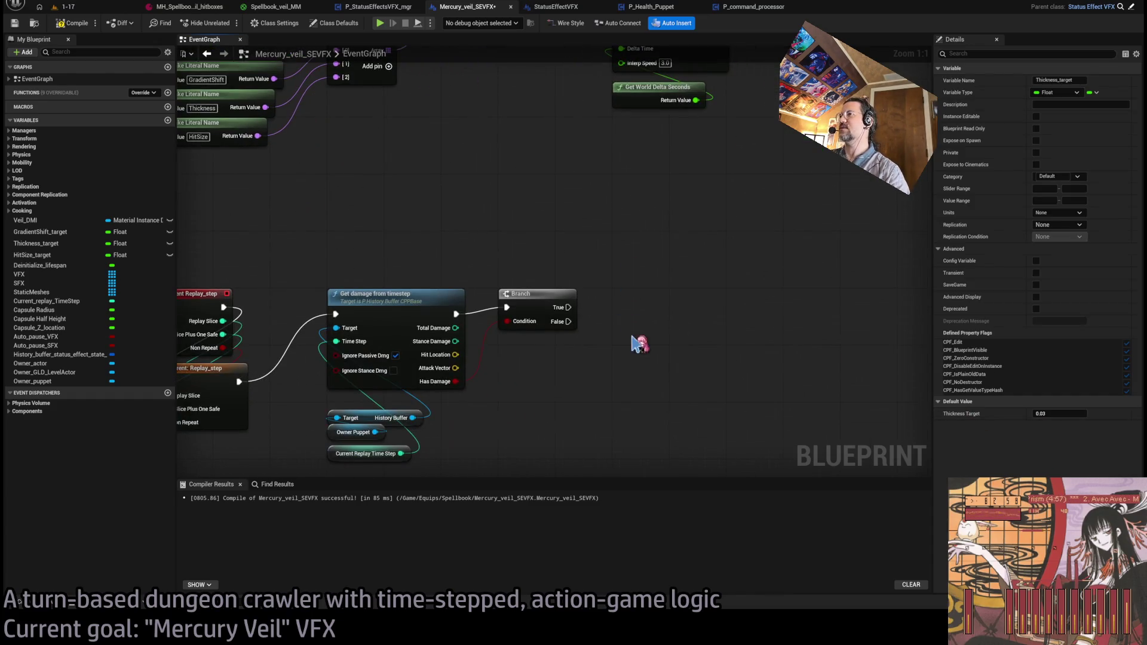
key("ctrl+v")
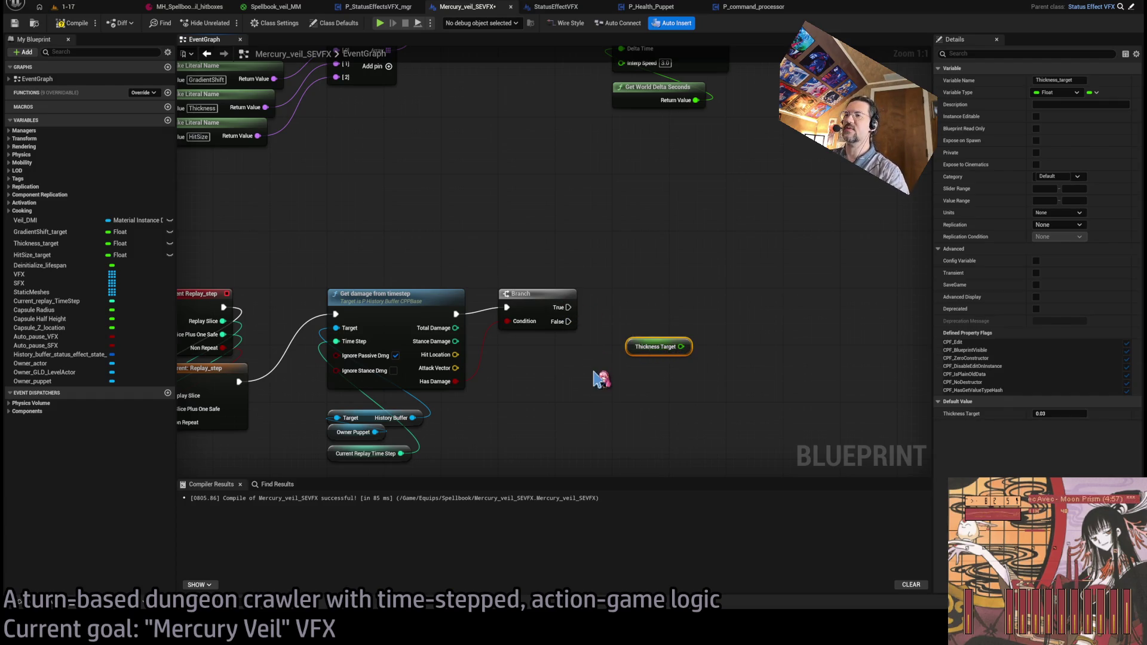
key("Delete")
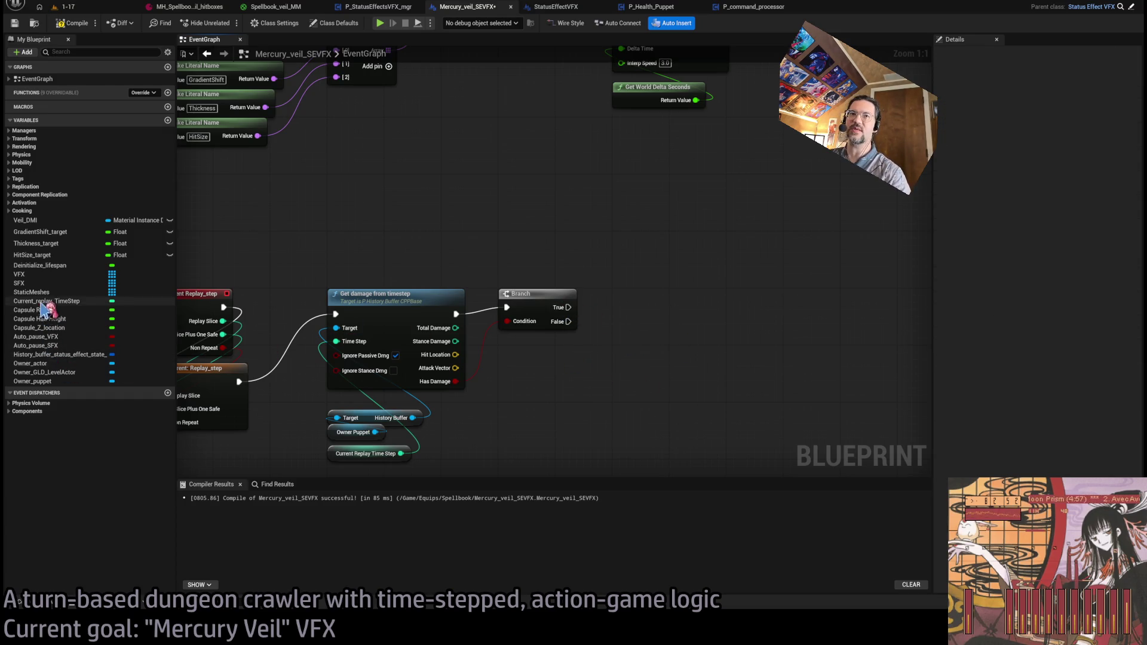
left_click(136, 244)
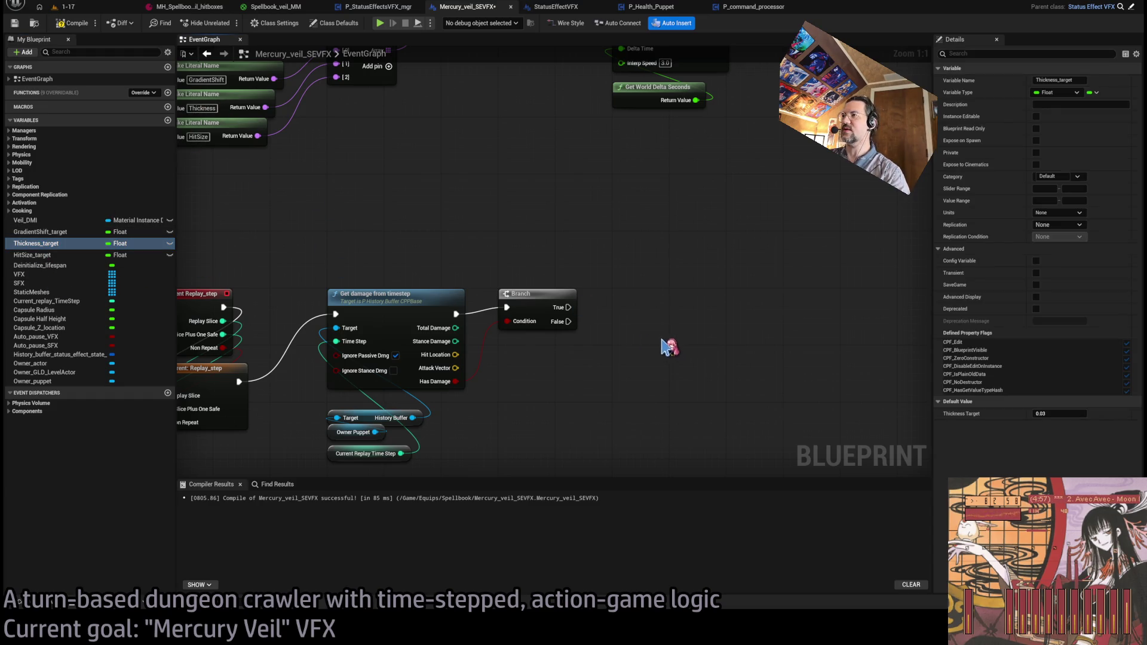
left_click_drag(675, 354, 687, 346)
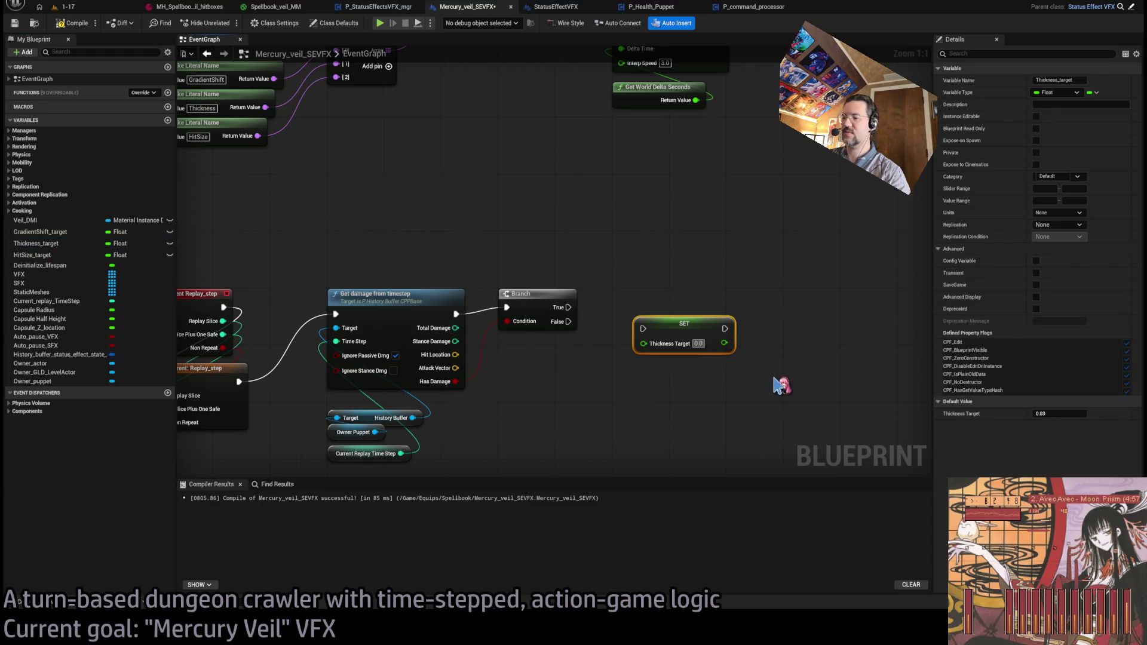
mouse_move(578, 310)
left_mouse_down()
mouse_move(659, 341)
mouse_move(640, 314)
mouse_move(716, 352)
left_mouse_up()
left_click(672, 376)
- Chain a Hit Size Target SET node set to 100.0 after the Thickness setter
left_click_drag(639, 279, 680, 304)
left_click(36, 255)
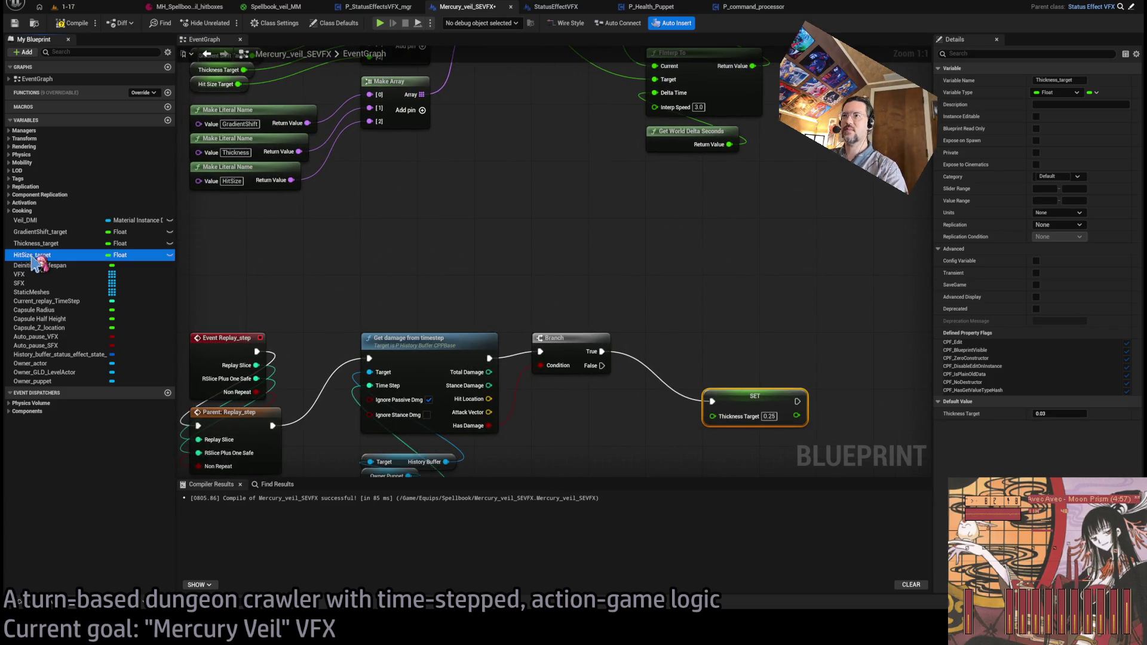
left_click_drag(744, 385, 748, 382)
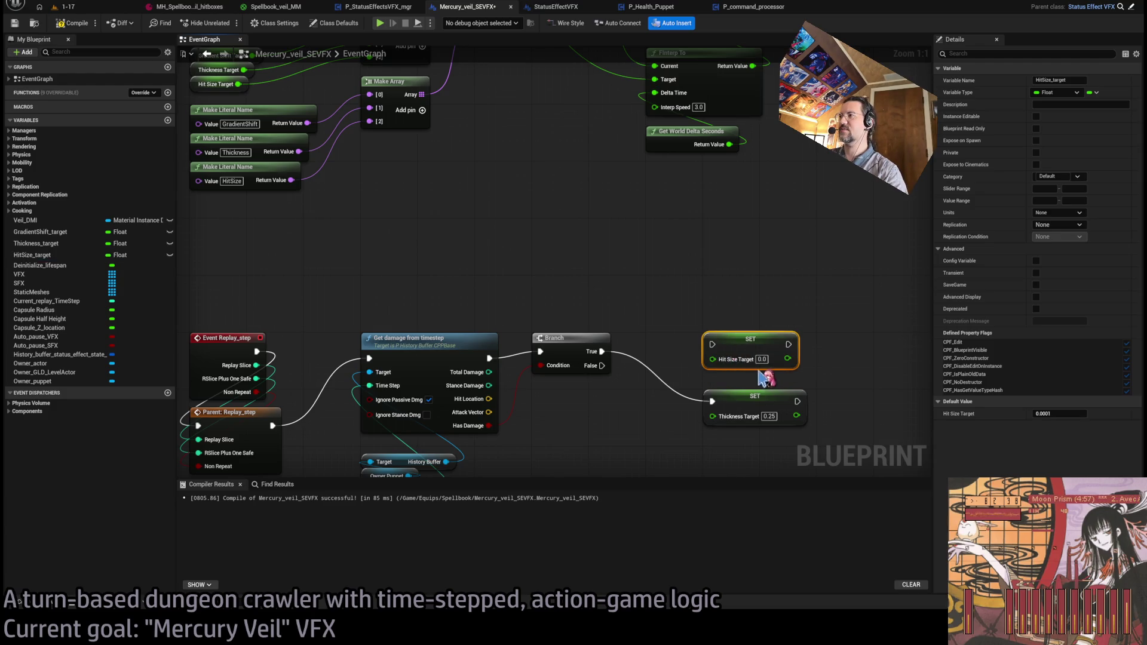
mouse_move(797, 402)
left_mouse_down()
mouse_move(712, 344)
mouse_move(754, 361)
left_mouse_up()
left_click(750, 317)
scroll(504, 374, "down", 2)
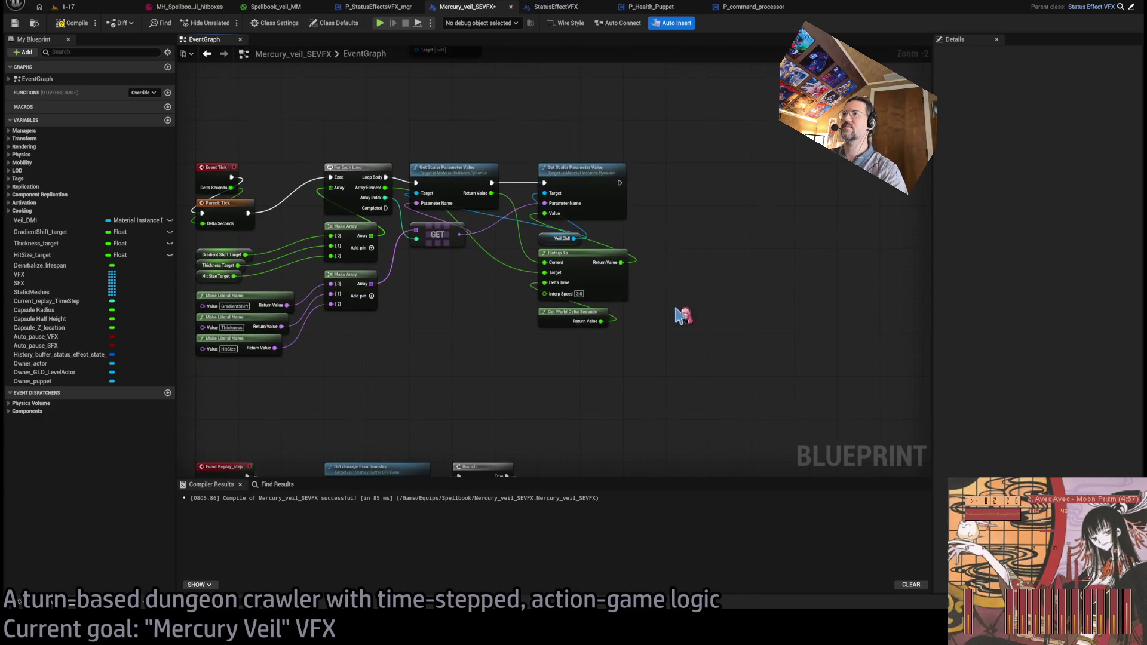
scroll(724, 238, "up", 5)
left_click_drag(720, 179, 573, 307)
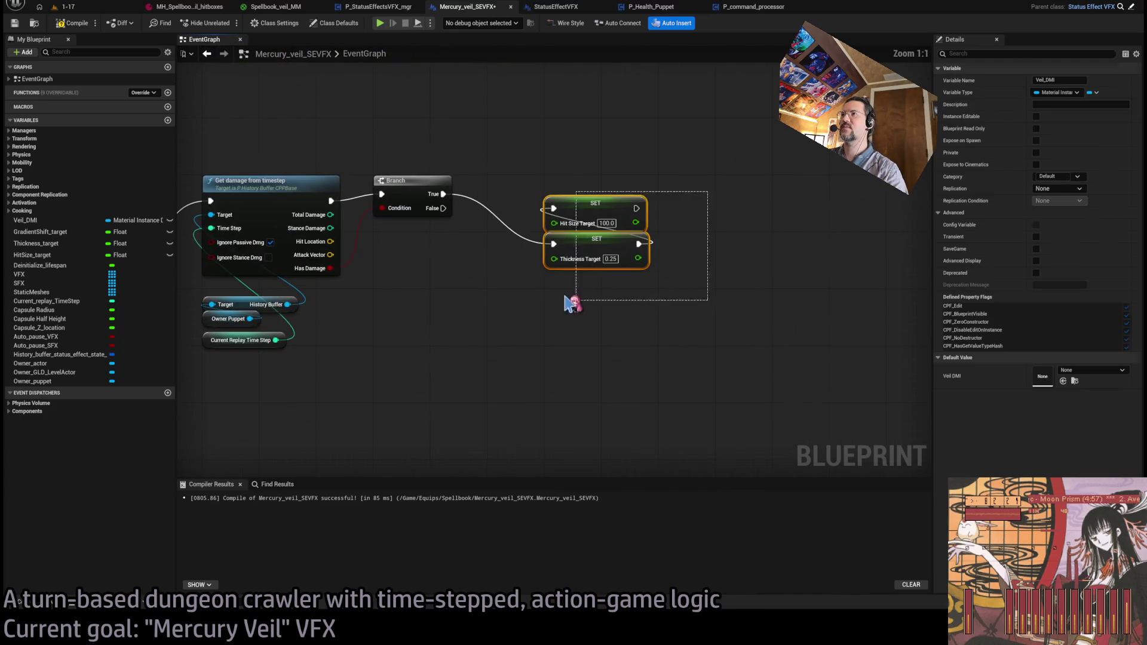
- Add a Veil DMI getter feeding a Set Vector Parameter Value node after the SET nodes
left_click_drag(592, 200, 592, 193)
left_click_drag(25, 220, 752, 256)
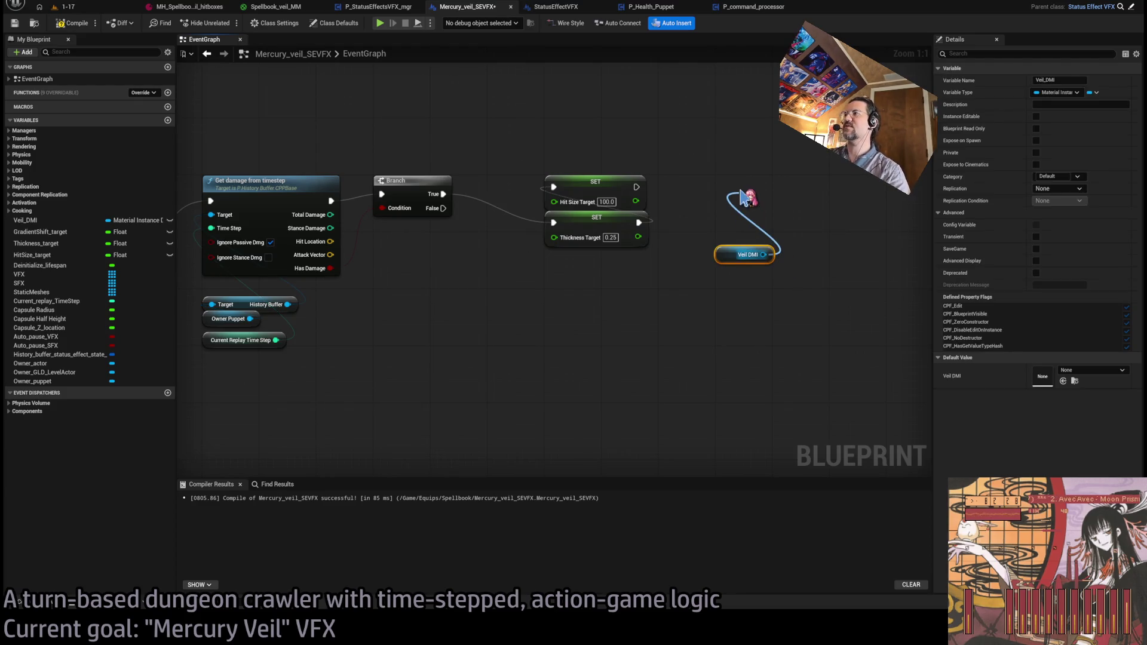
left_click_drag(741, 197, 744, 200)
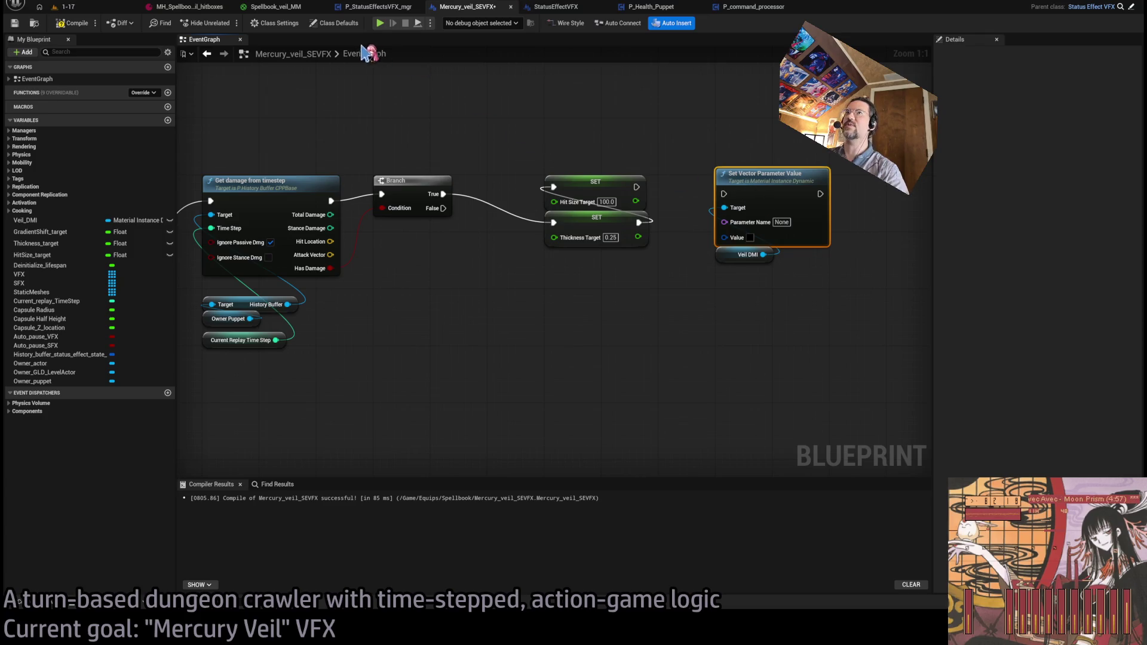
- Check the parameter names in the Spellbook_veil_MM material graph
left_click(275, 6)
mouse_move(854, 245)
left_mouse_down()
mouse_move(974, 251)
mouse_move(921, 278)
mouse_move(517, 243)
mouse_move(960, 273)
mouse_move(690, 304)
mouse_move(778, 219)
left_mouse_up()
left_click_drag(831, 168, 831, 169)
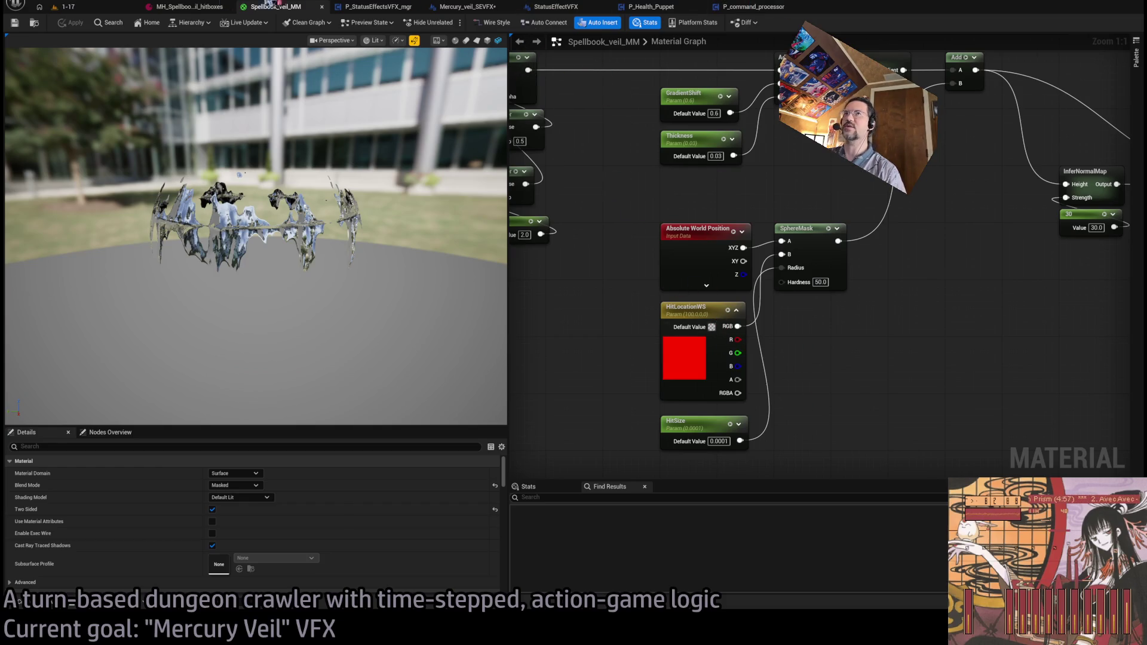
- Back in Mercury_veil_SEVFX, set the vector node's Parameter Name to HitLocationWS
left_click(114, 7)
left_click(748, 9)
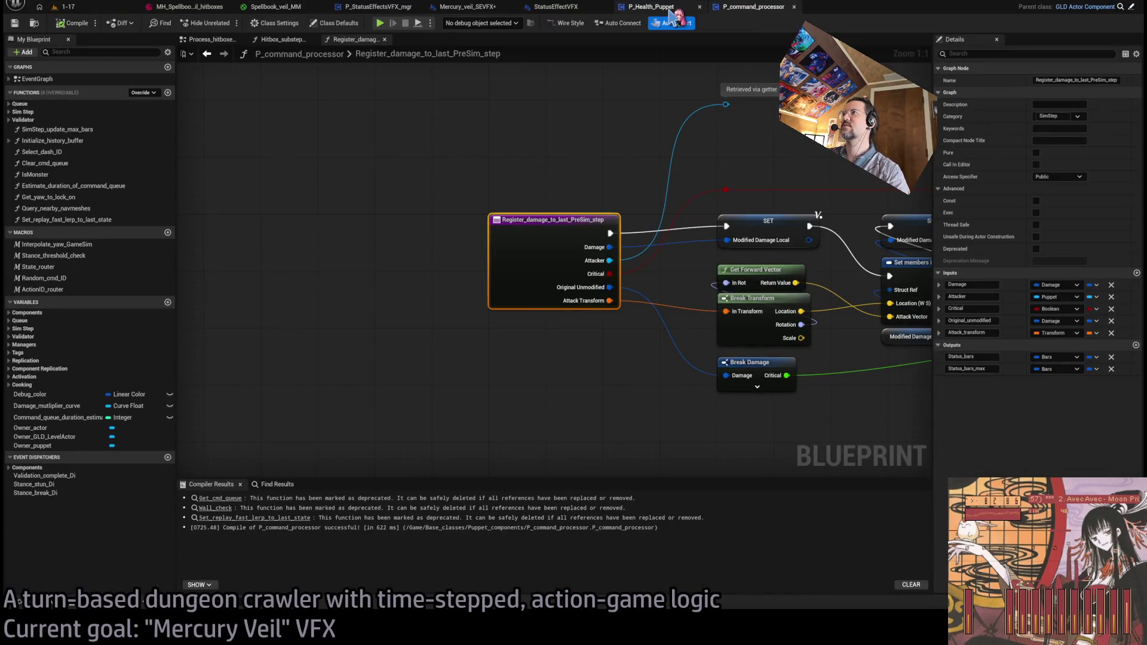
left_click(672, 8)
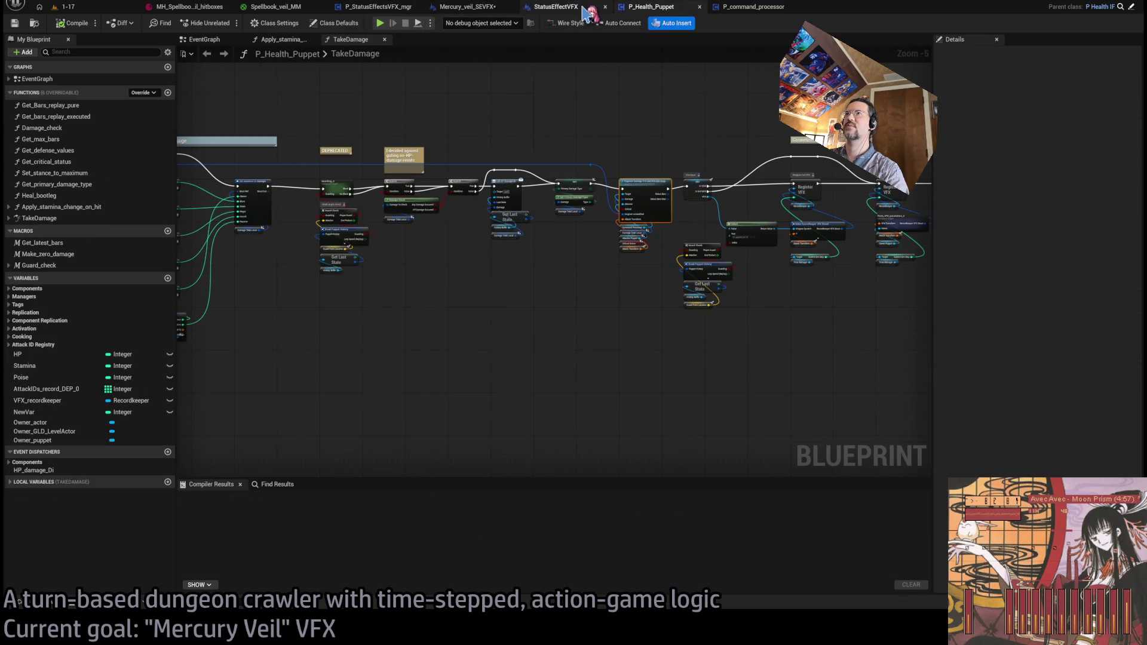
left_click(576, 9)
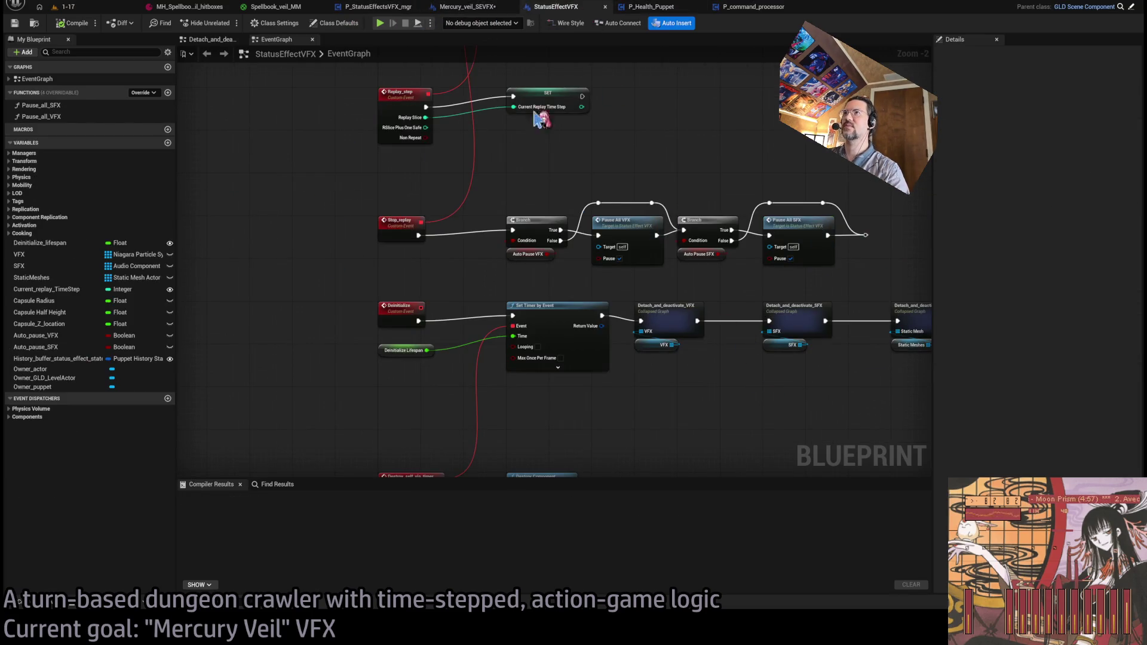
left_click(477, 9)
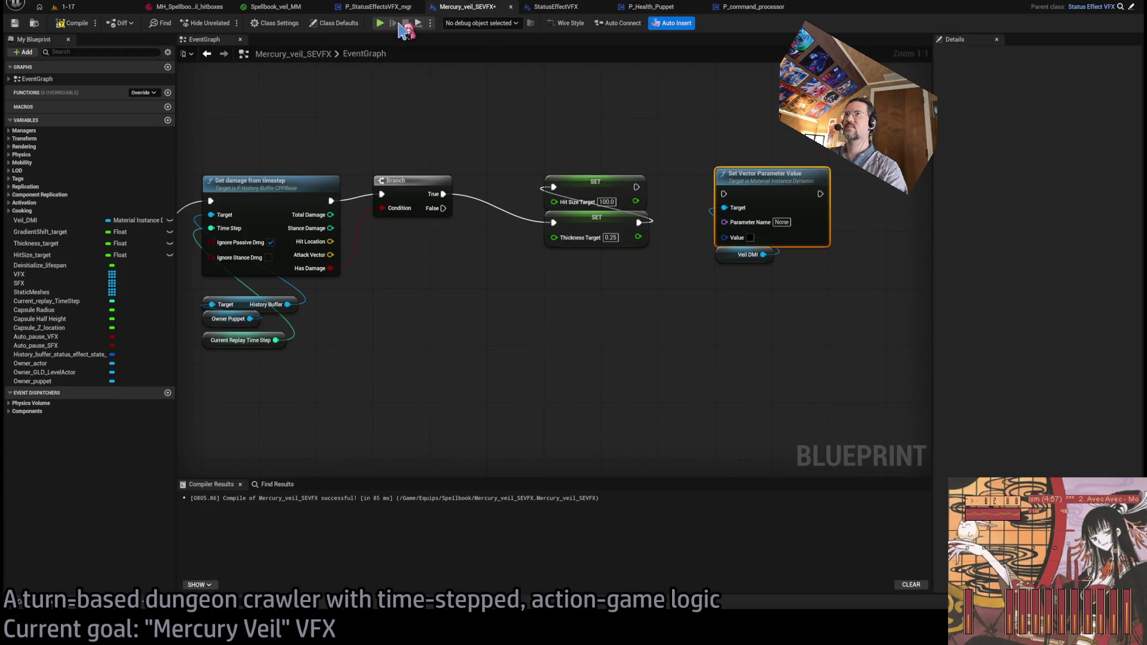
left_click(393, 8)
left_click(469, 7)
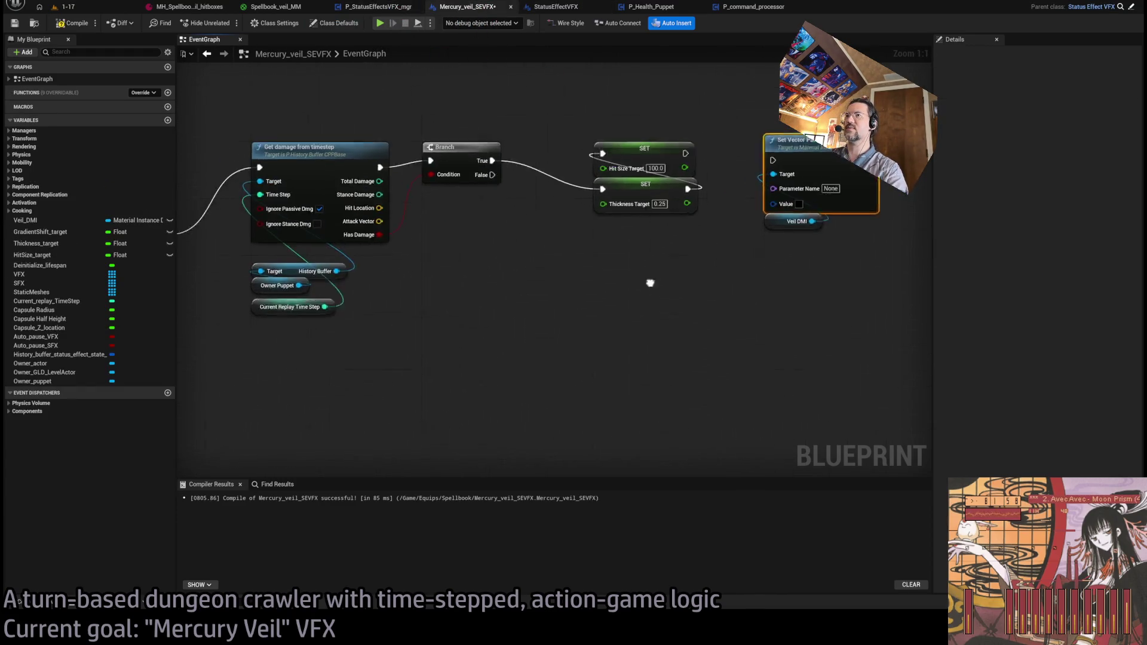
left_click(643, 293)
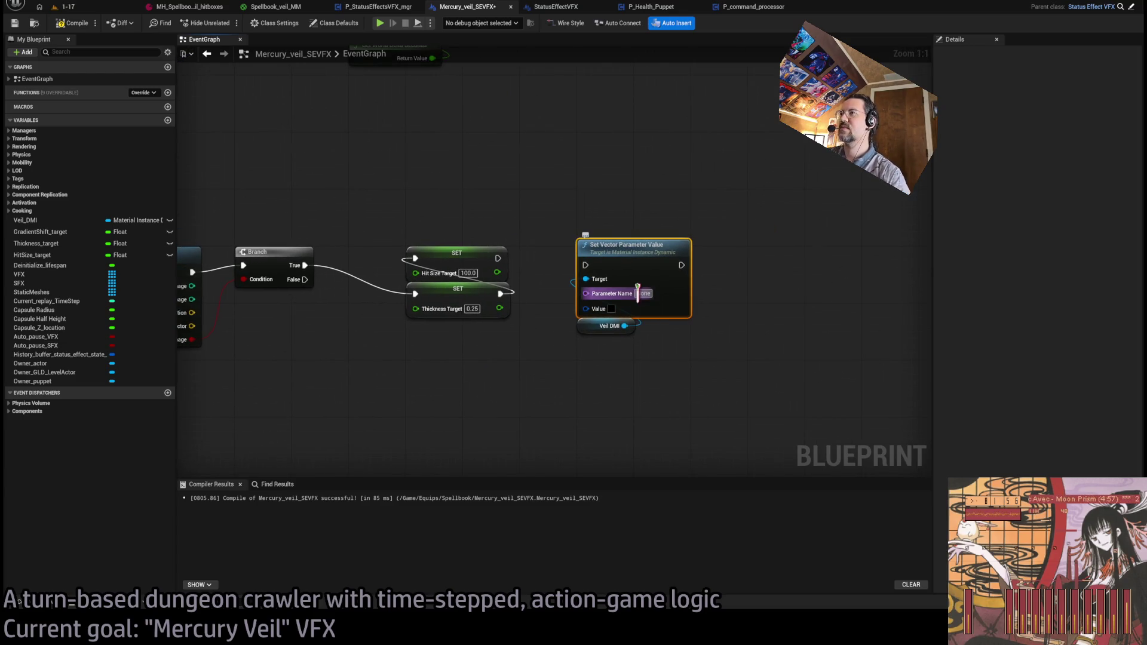
type("HitLocation")
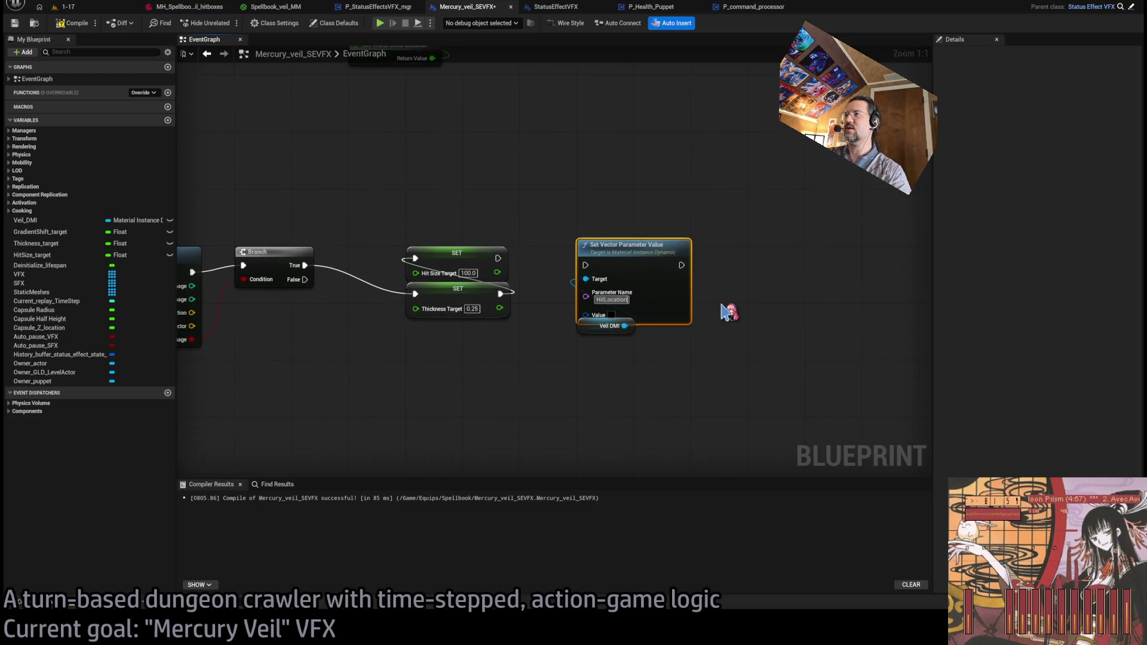
- Split the Value pin into R, G, B, A and rearrange the Veil DMI and vector nodes
left_click_drag(595, 328, 588, 412)
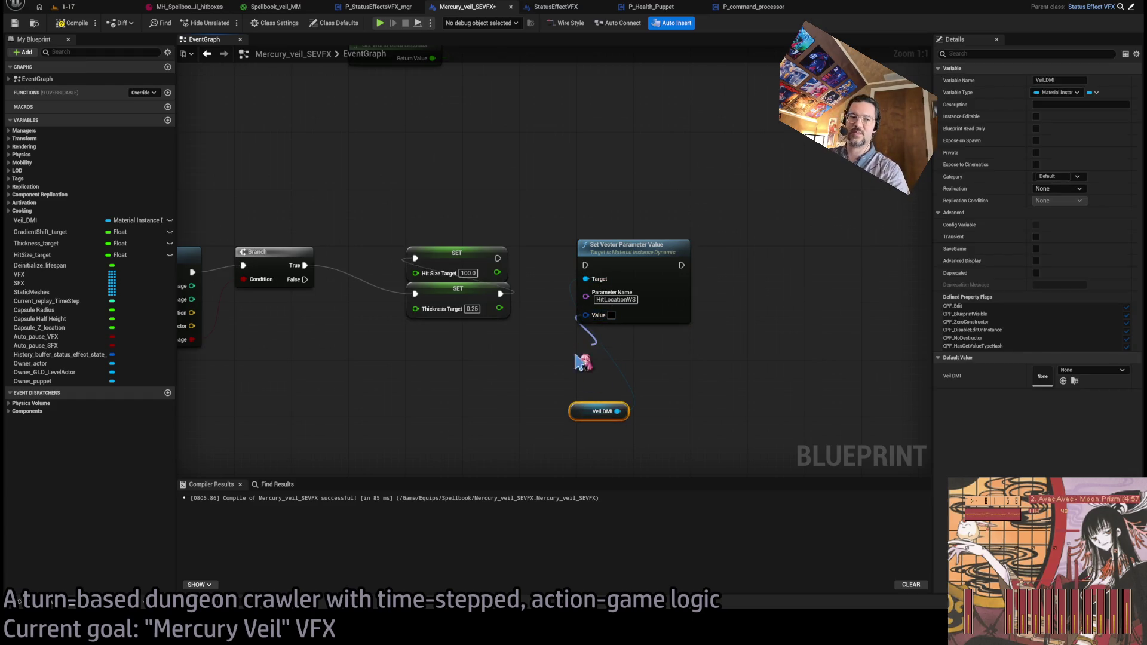
right_click(586, 315)
left_click(625, 361)
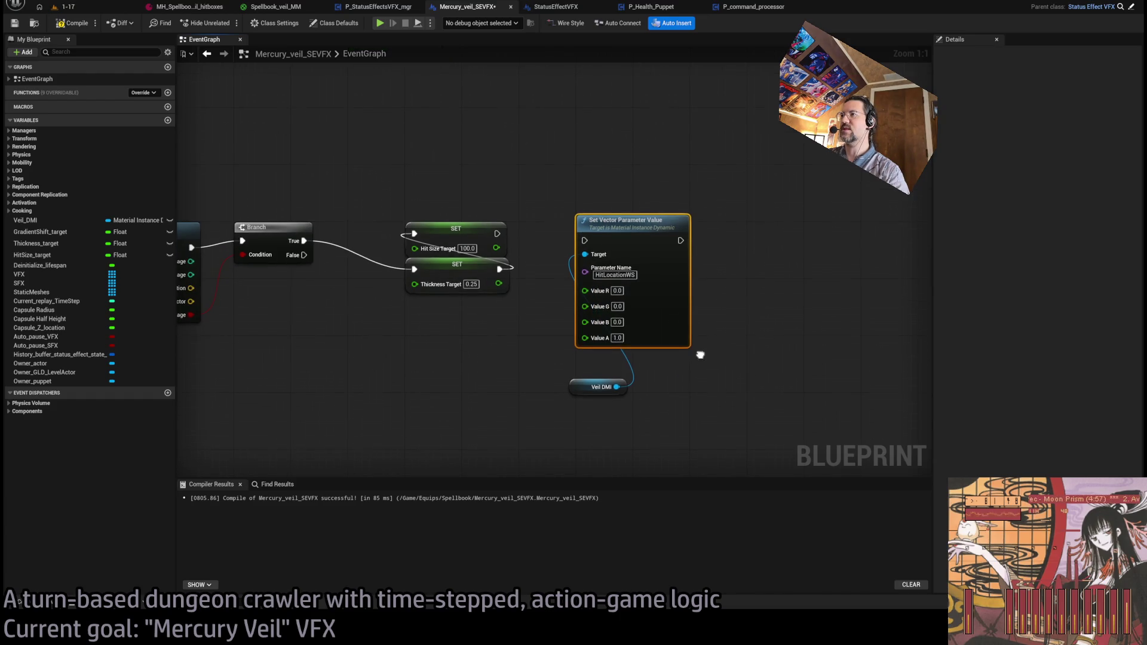
left_click_drag(599, 387, 605, 358)
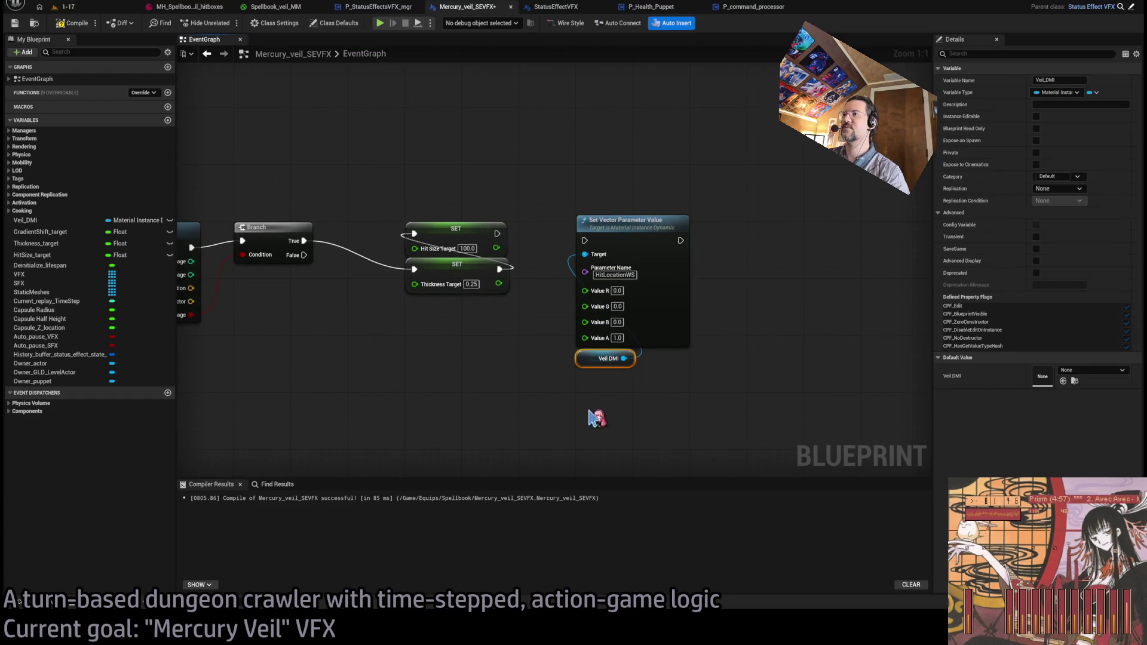
left_click(628, 228, "ctrl")
left_click_drag(627, 228, 685, 235)
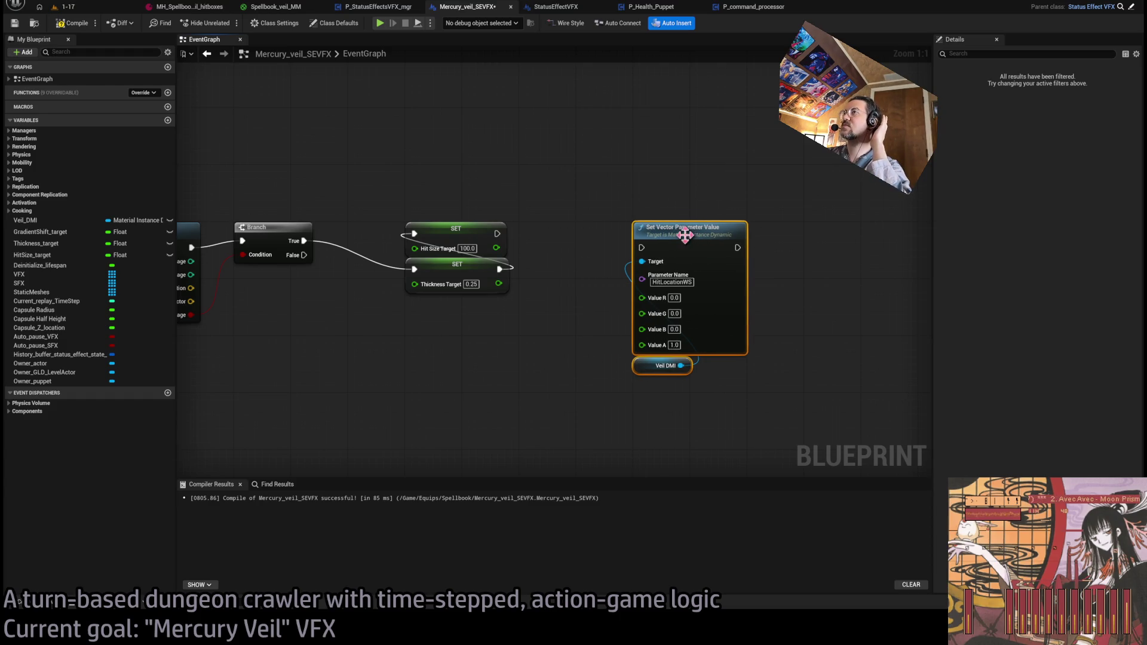
left_click(625, 231)
- Add a Set Double Vector Parameter Value node from Veil DMI
left_click_drag(682, 366, 793, 387)
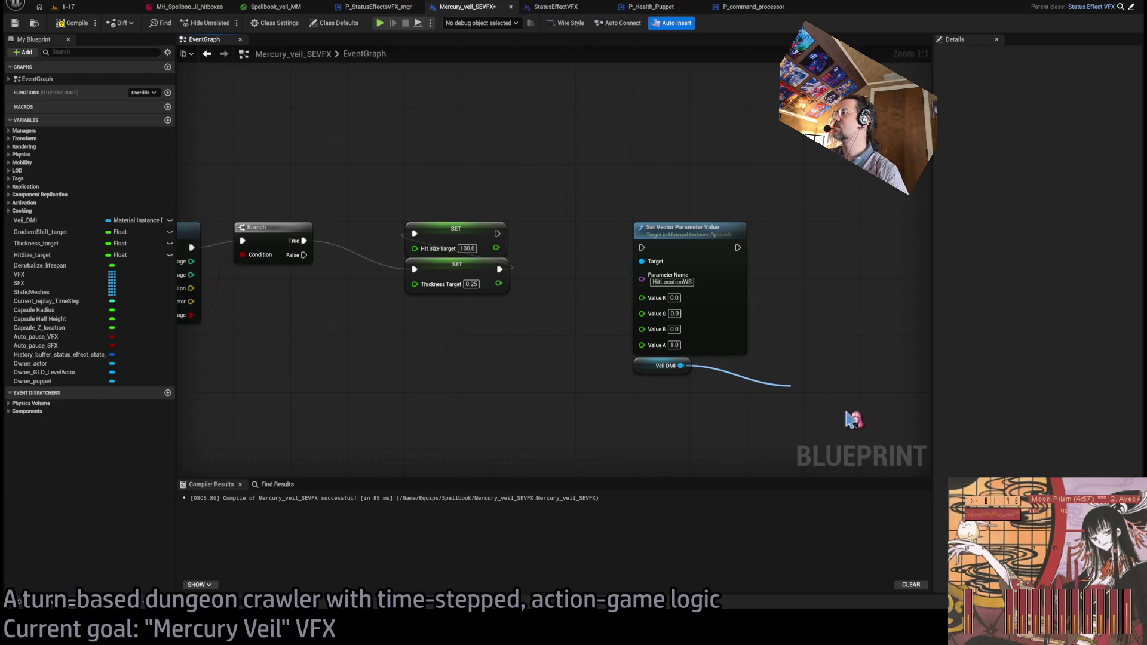
left_click_drag(865, 344, 788, 314)
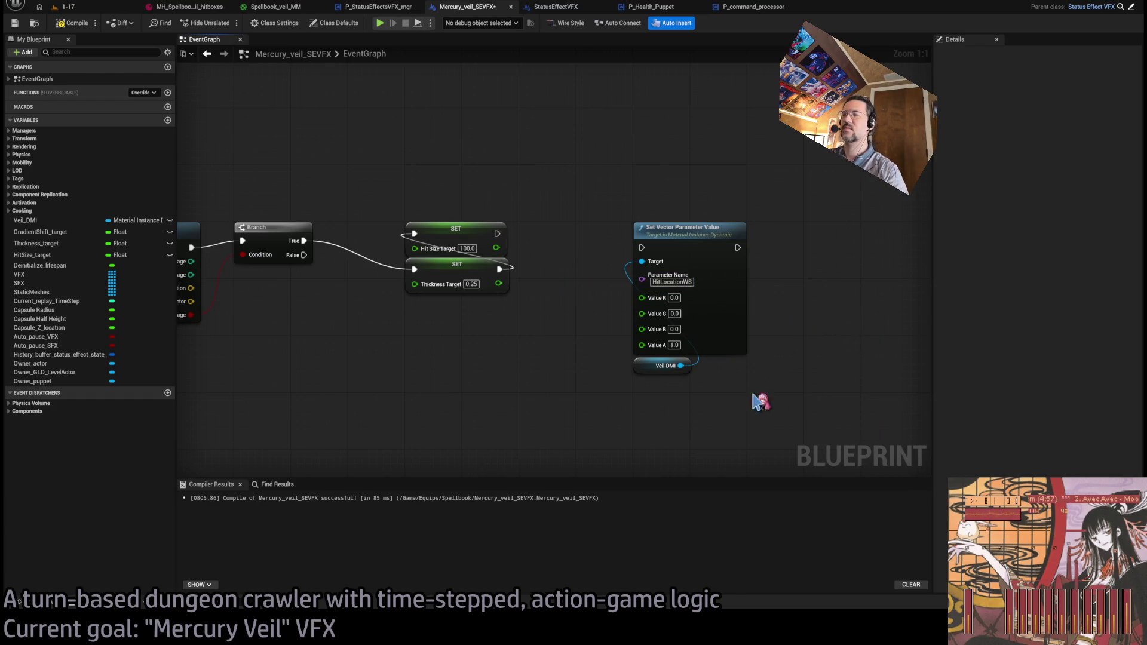
left_click_drag(683, 370, 794, 410)
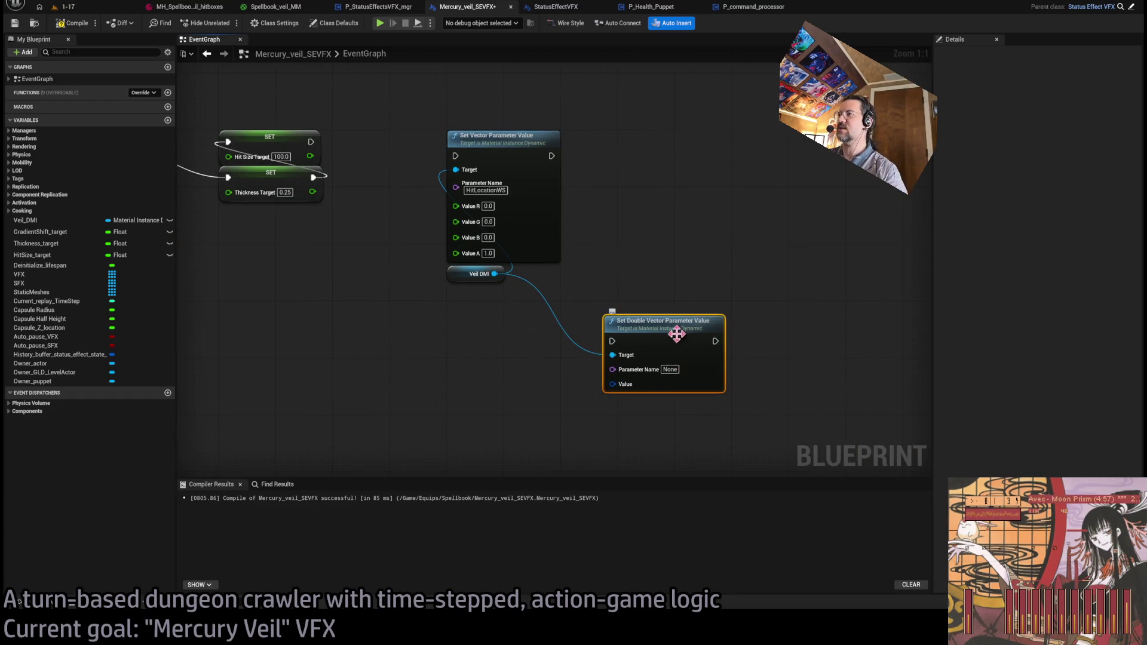
- Delete the Make Vector 4, double-vector and Set Vector Parameter Value nodes
left_click_drag(677, 335, 691, 323)
mouse_move(612, 363)
left_mouse_down()
mouse_move(591, 441)
mouse_move(496, 345)
left_mouse_up()
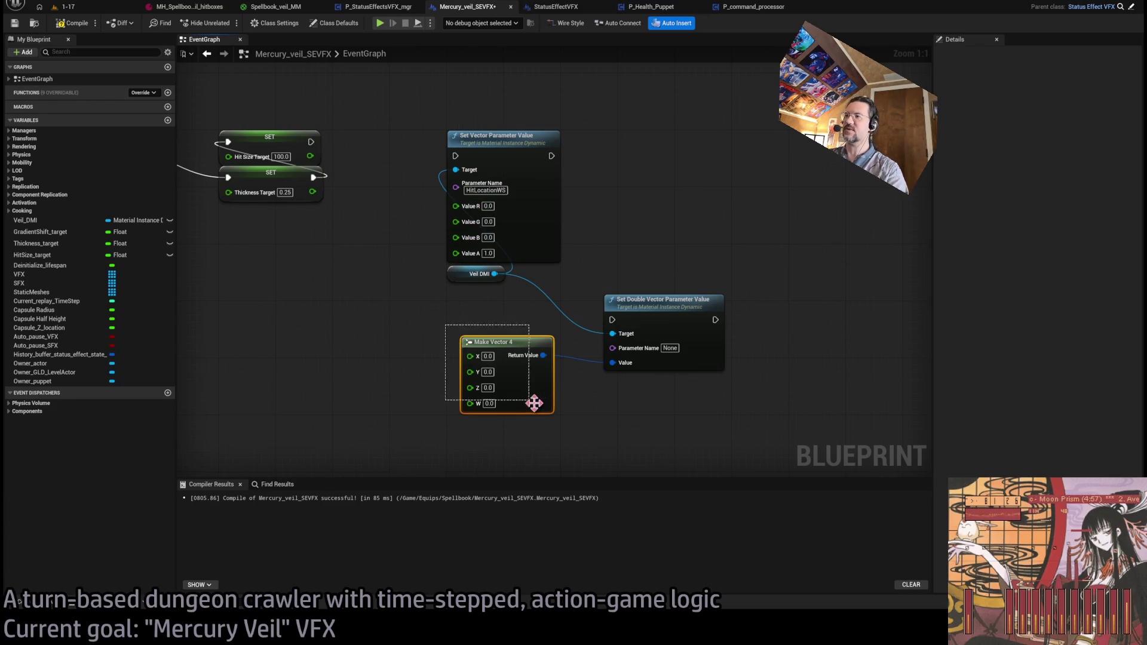
key("Delete")
key("Delete")
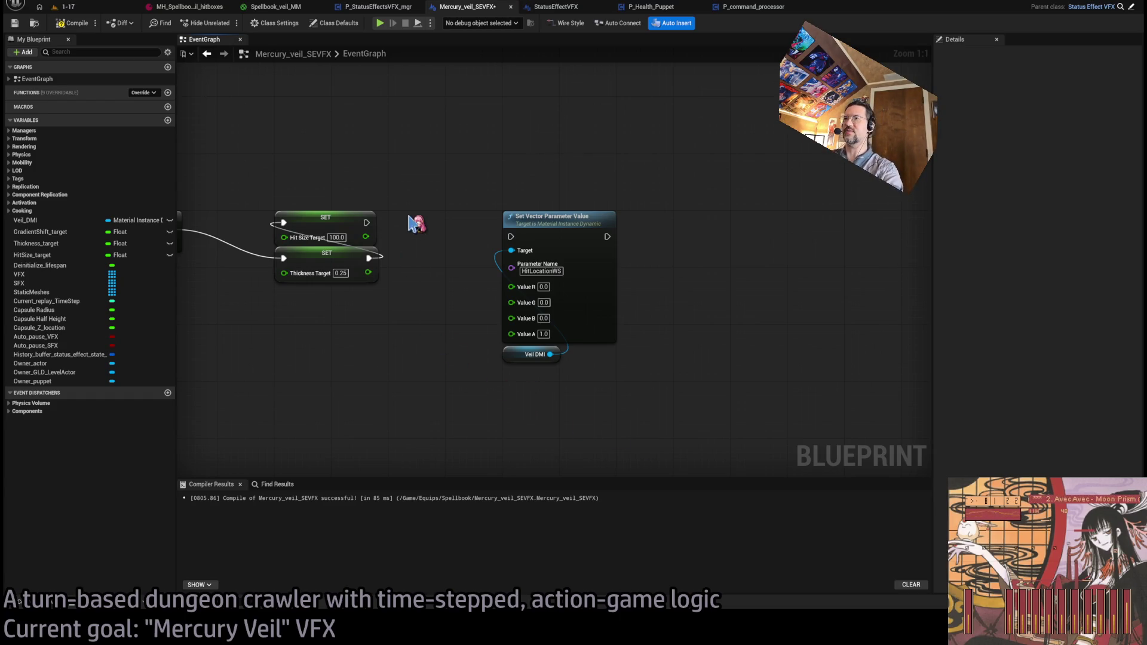
left_click(598, 221)
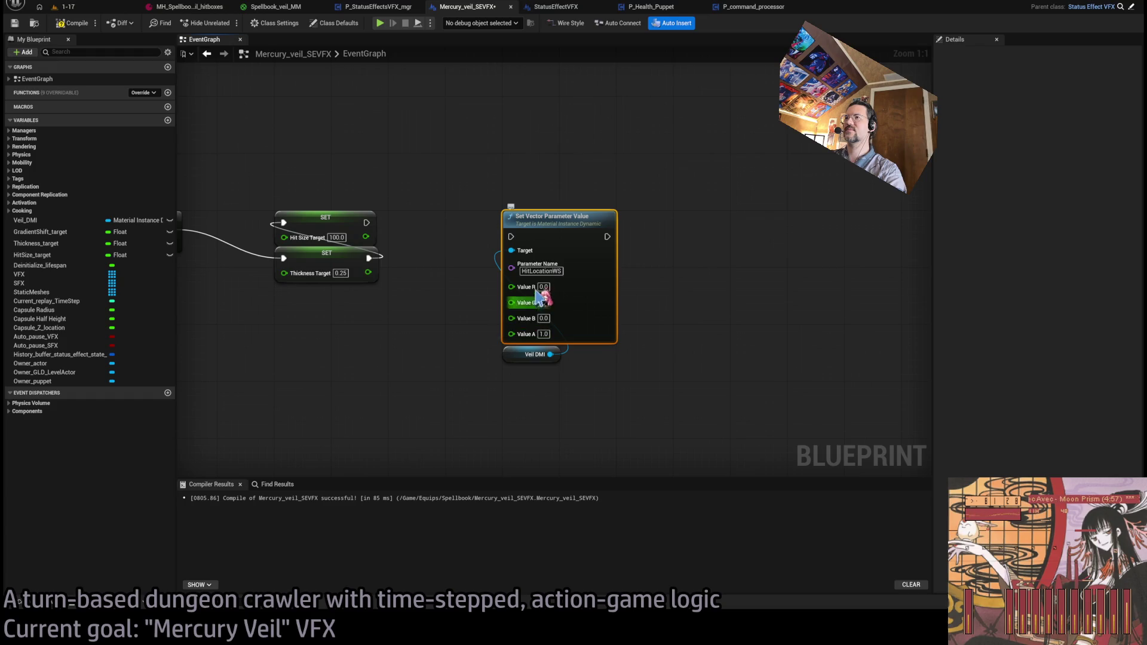
key("Delete")
- Add a Set Double Vector Parameter Value node named HitLocationWS after the SET nodes
left_click_drag(550, 354, 512, 286)
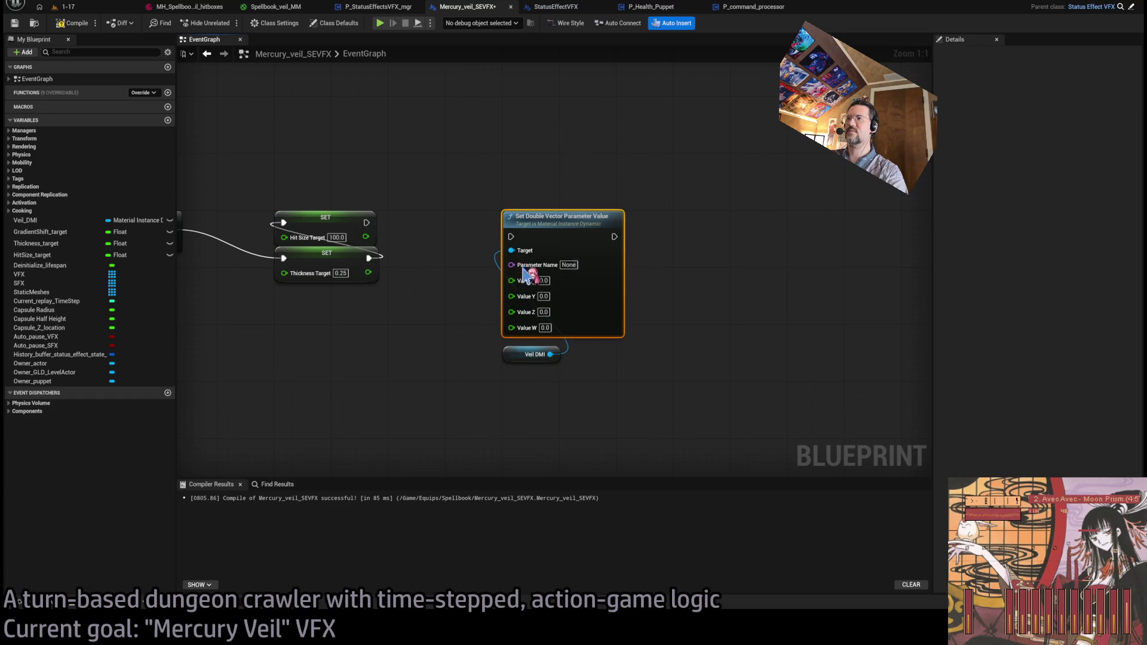
type("HitLocationWS")
left_click(463, 277)
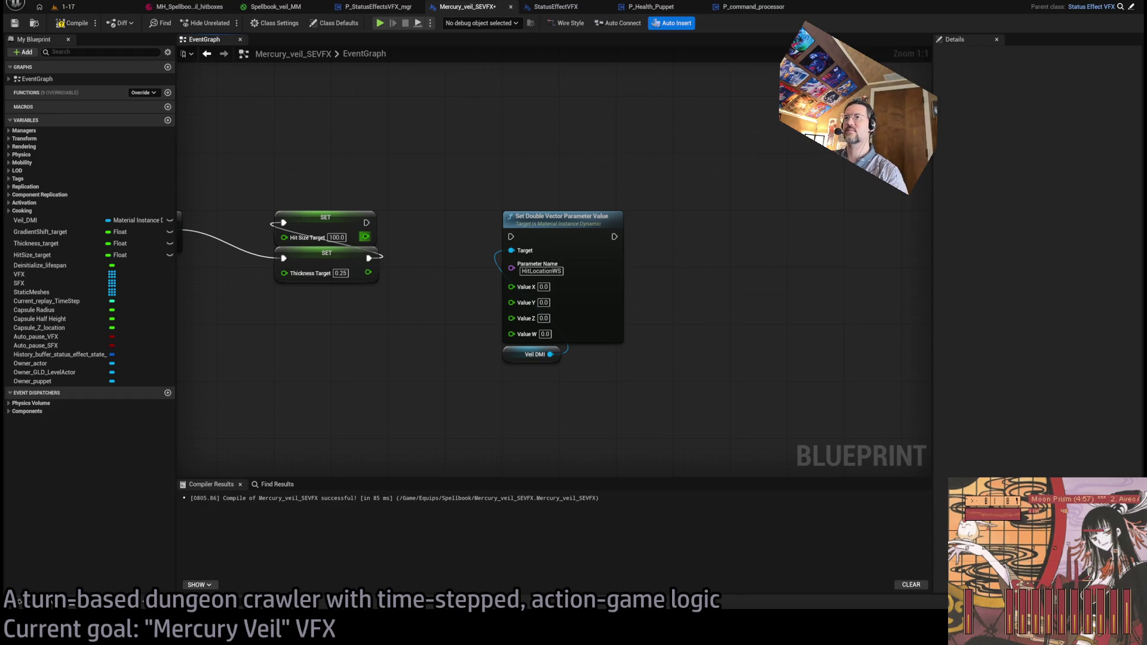
left_click_drag(465, 227, 521, 246)
- Break Hit Location into X, Y, Z feeding HitLocationWS, compile, and start play mode
mouse_move(494, 370)
left_mouse_down()
mouse_move(484, 333)
mouse_move(687, 361)
mouse_move(894, 356)
mouse_move(708, 339)
left_mouse_up()
left_click_drag(377, 285, 642, 357)
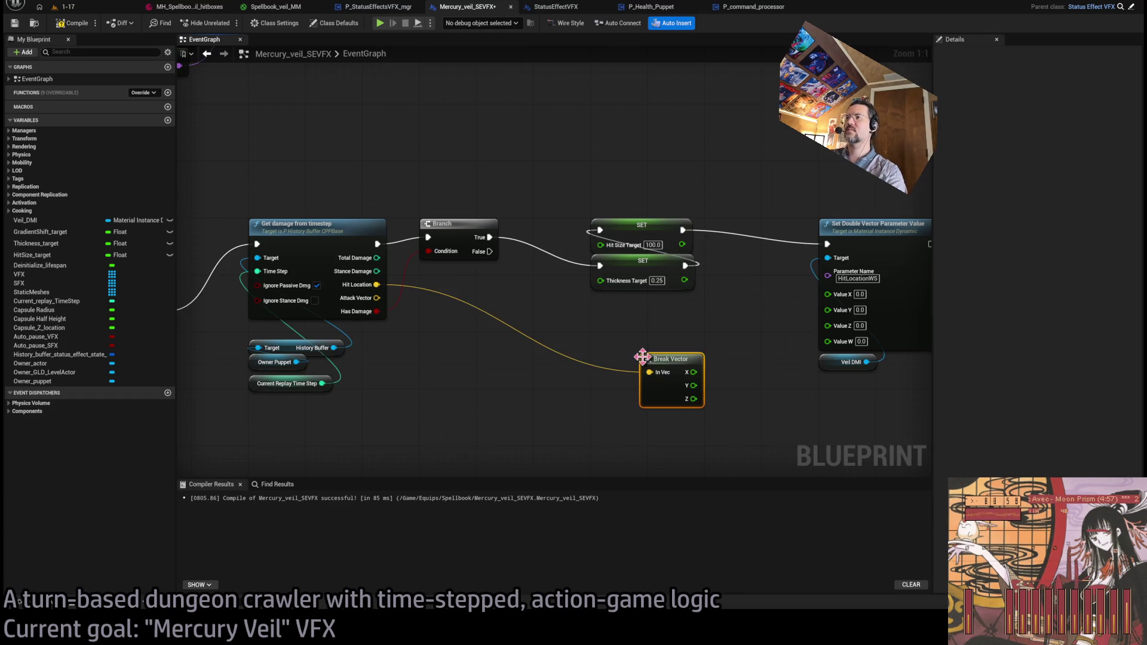
mouse_move(698, 388)
left_mouse_down()
mouse_move(823, 322)
mouse_move(648, 339)
mouse_move(844, 295)
left_mouse_up()
mouse_move(643, 336)
left_mouse_down()
mouse_move(805, 335)
mouse_move(828, 309)
left_mouse_up()
left_click_drag(643, 349, 828, 321)
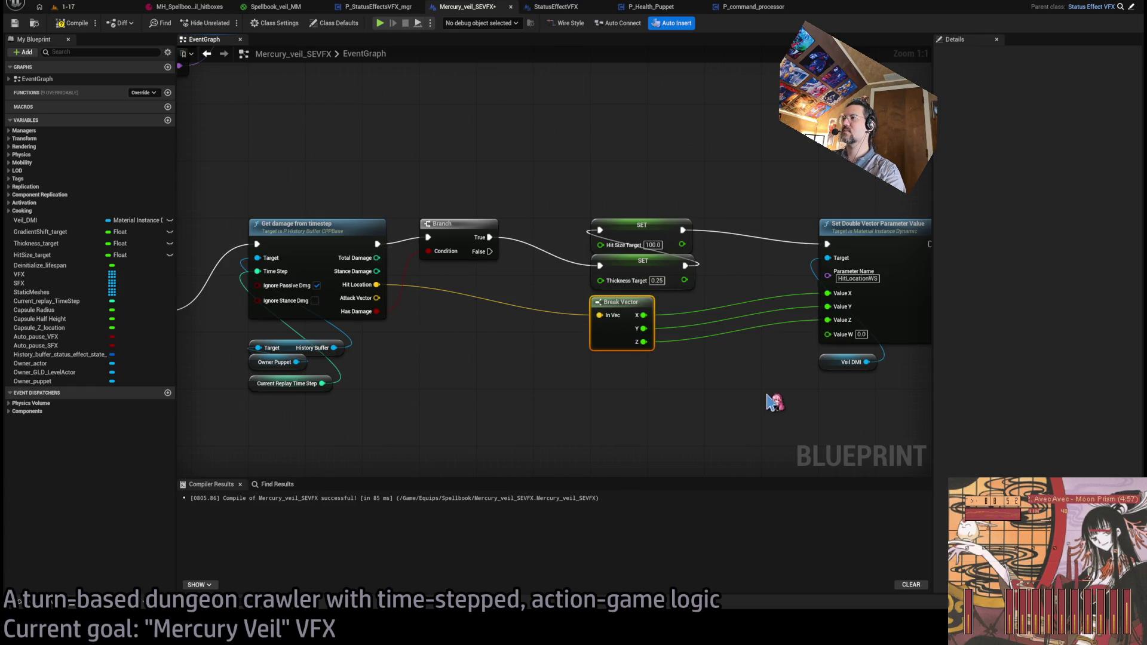
left_click(66, 6)
key("alt+p")
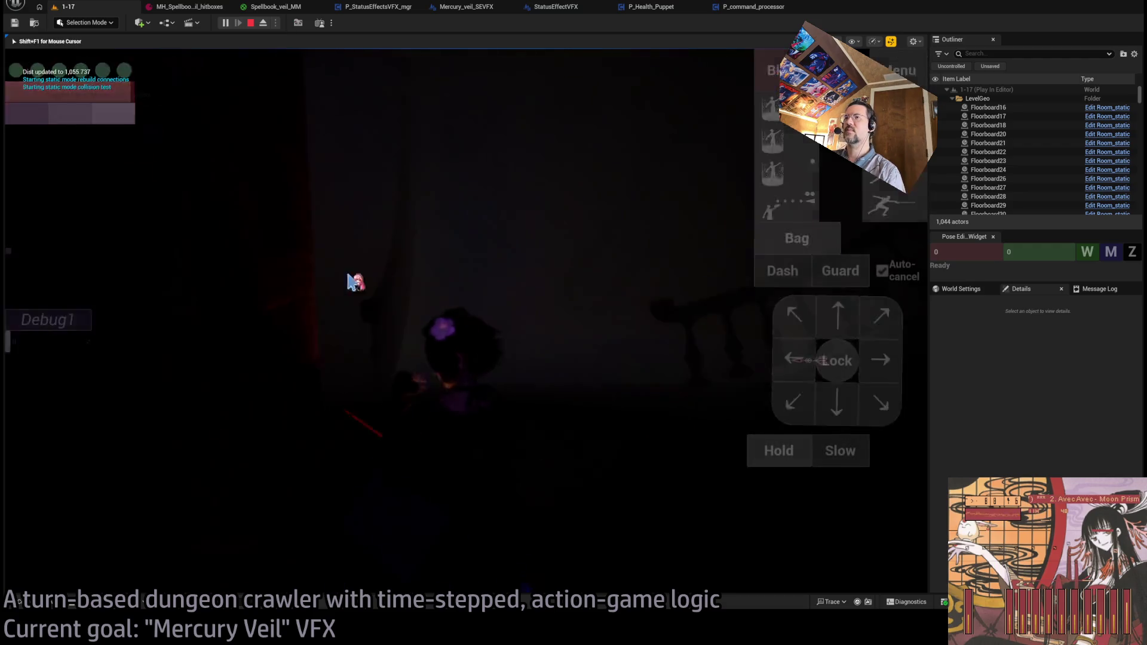
- Test the magic shield against a projectile attack turn, replaying the hit on the veil
left_click(768, 140)
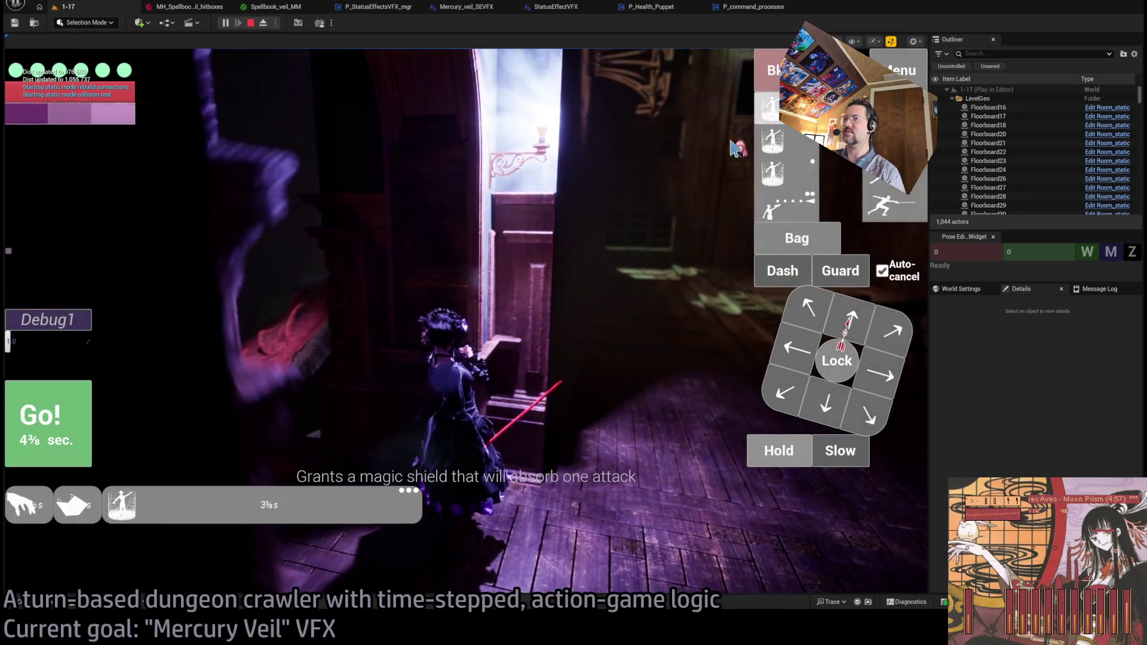
left_click(58, 449)
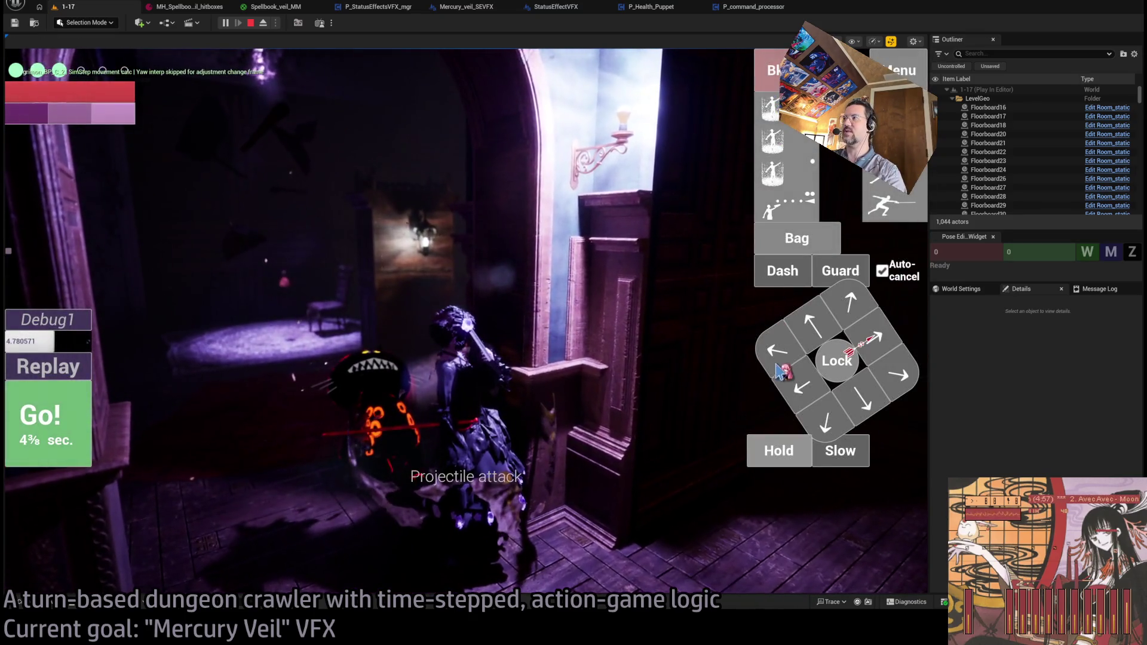
left_click(798, 464)
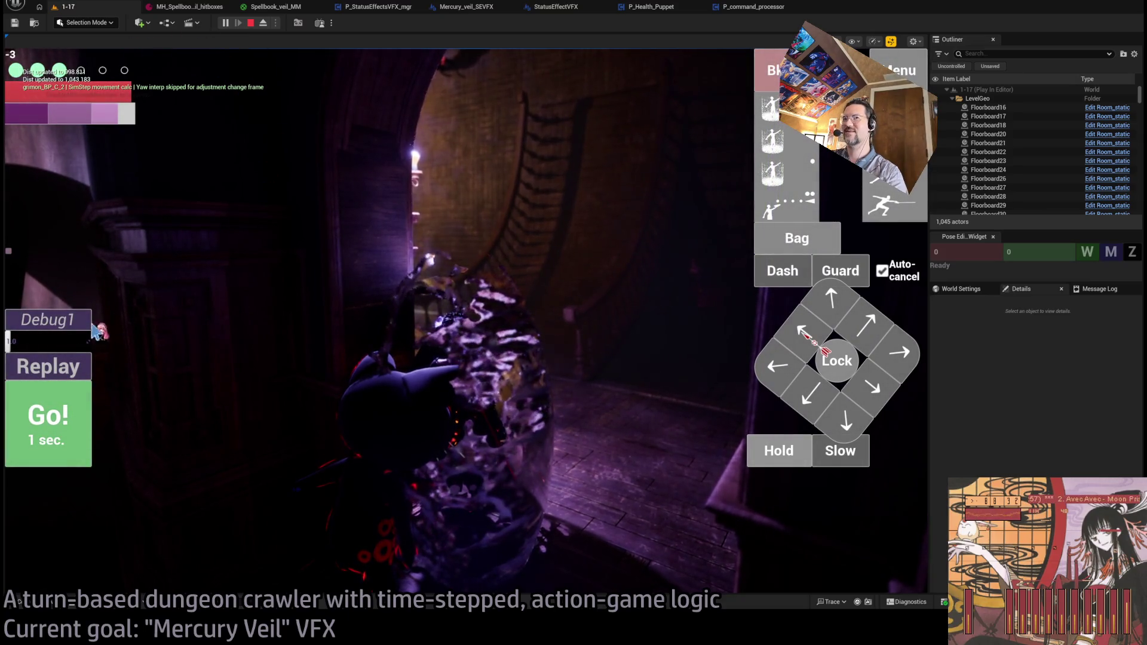
left_click(70, 367)
left_click(55, 367)
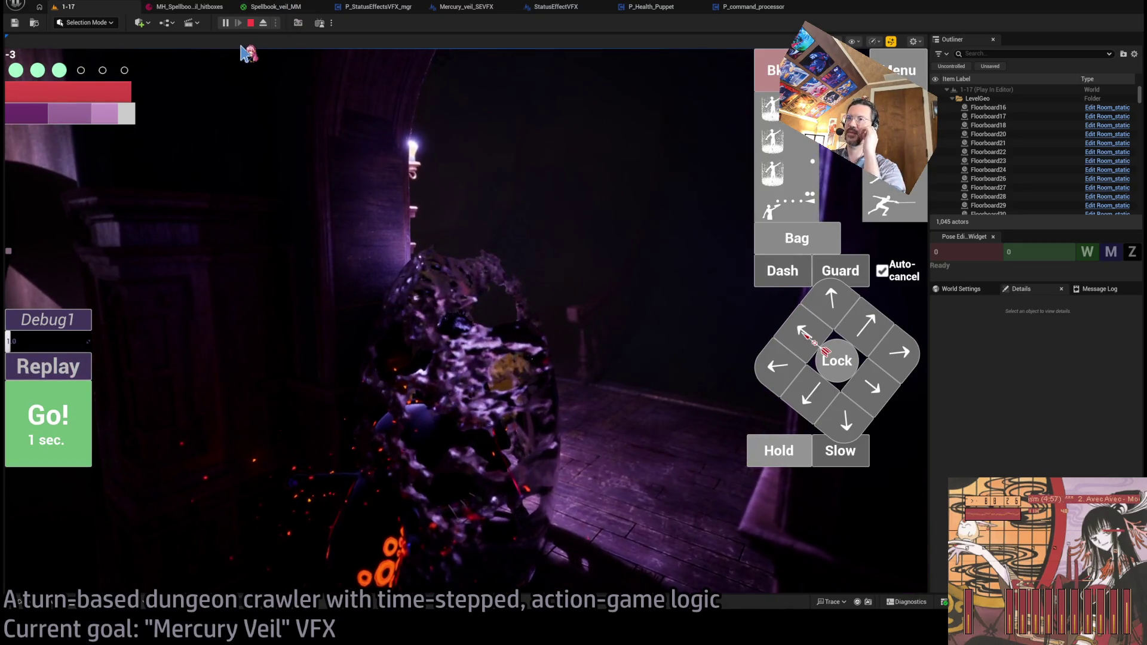
left_click(266, 8)
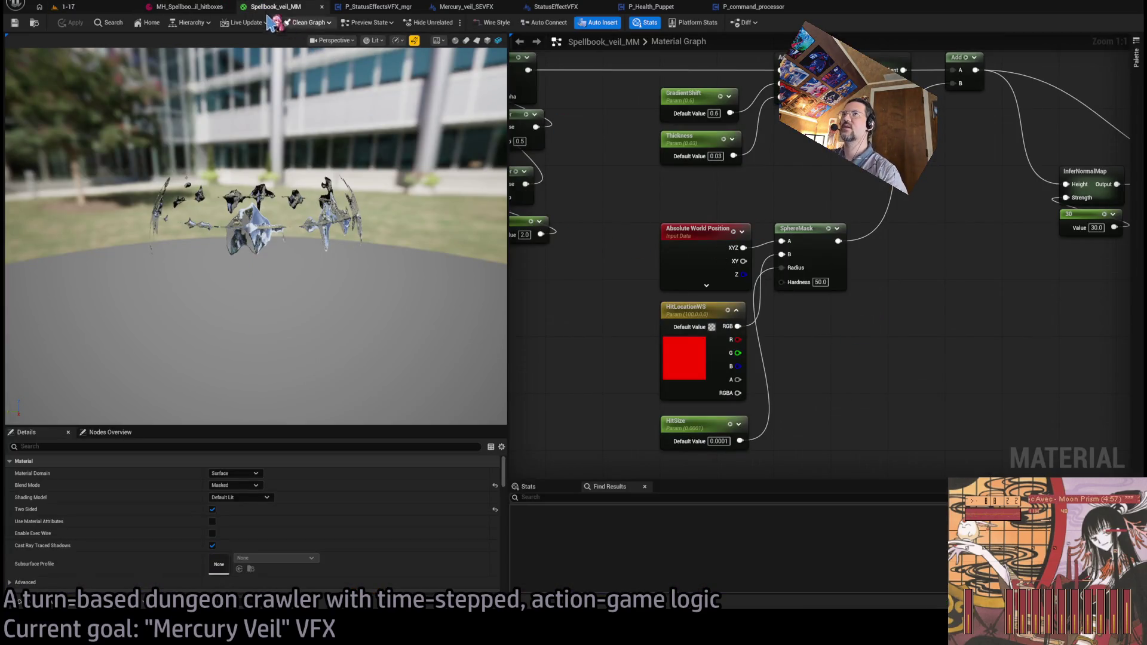
- Cycle the editor tabs back to the Mercury_veil_SEVFX event graph
left_click(190, 7)
left_click(378, 7)
left_click(485, 9)
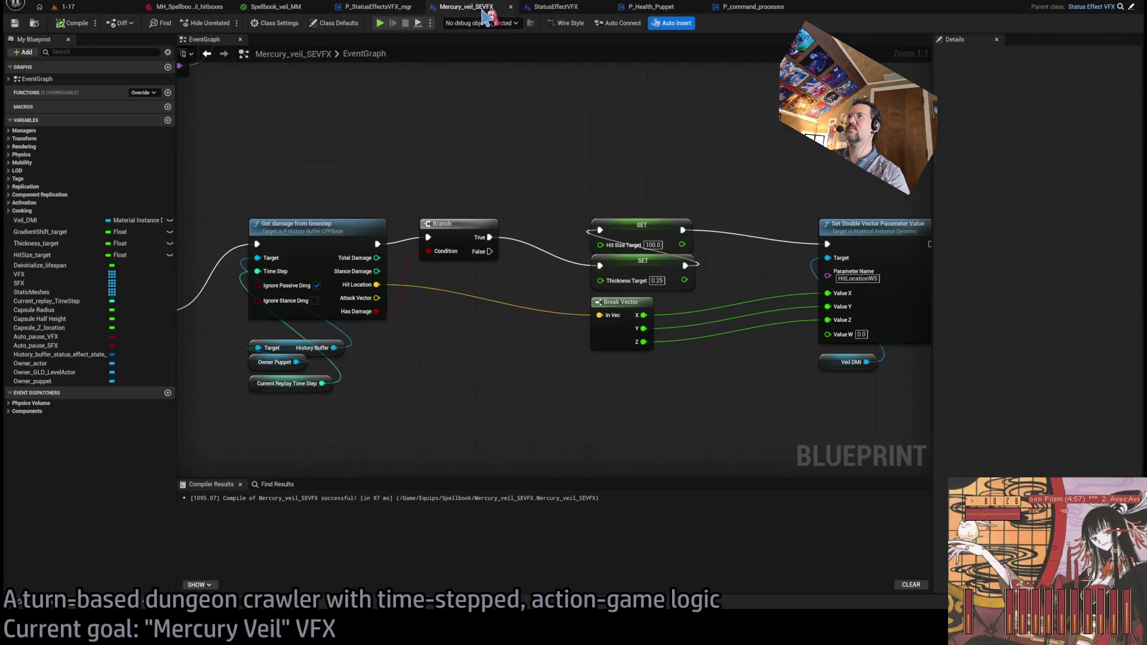
left_click(573, 8)
left_click(651, 7)
left_click(756, 7)
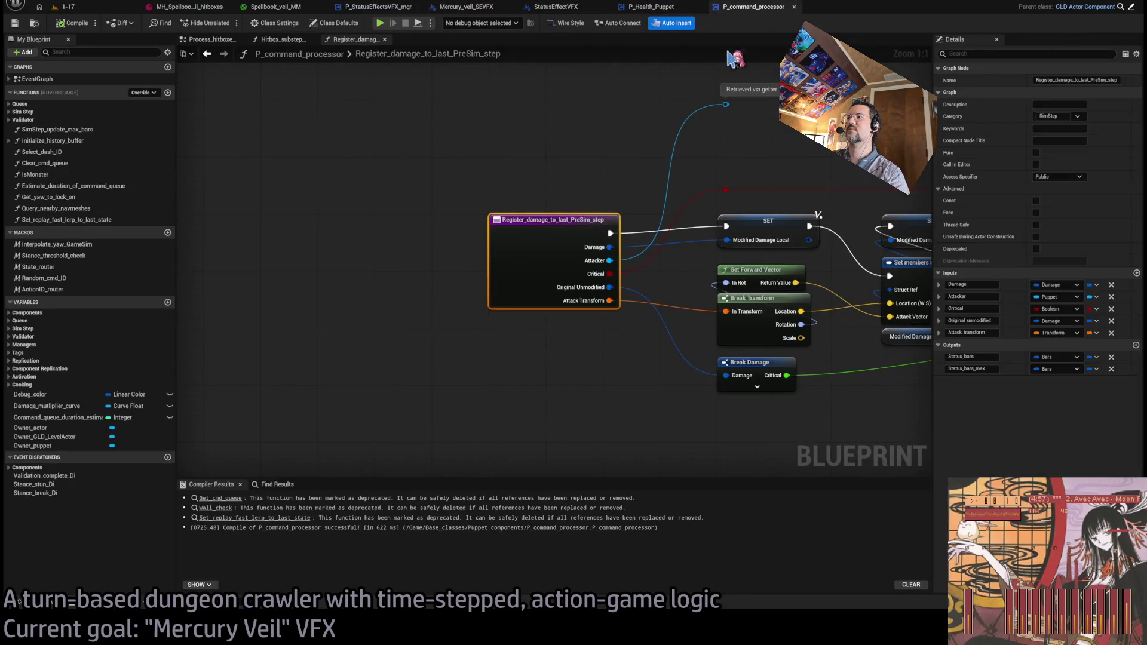
left_click(577, 8)
left_click(672, 7)
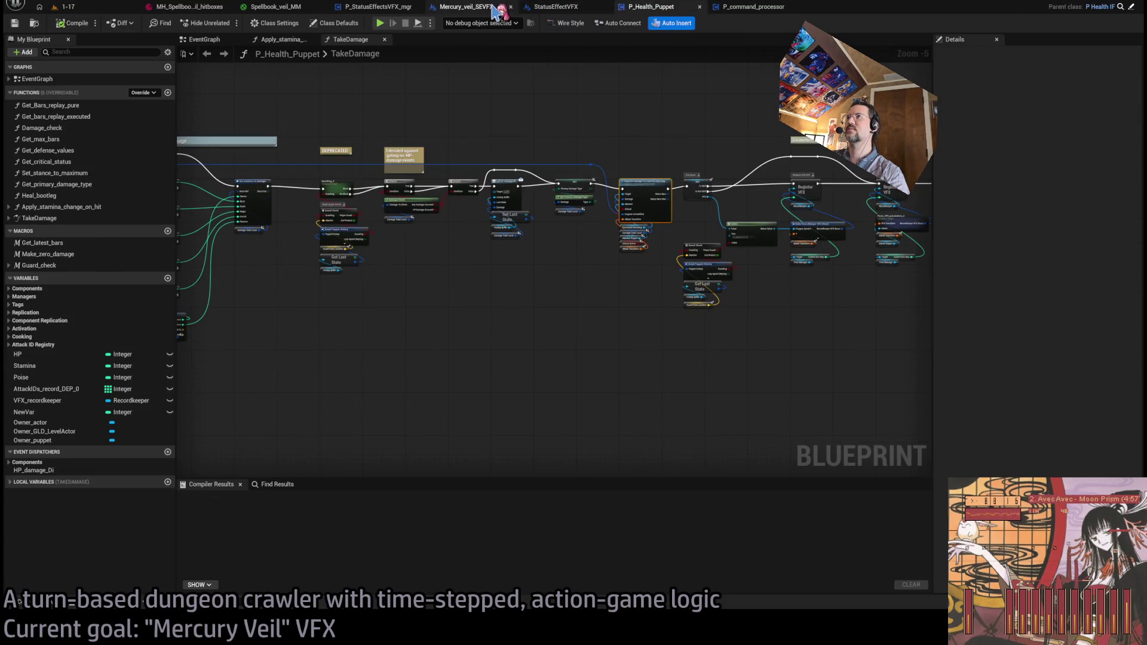
left_click(494, 9)
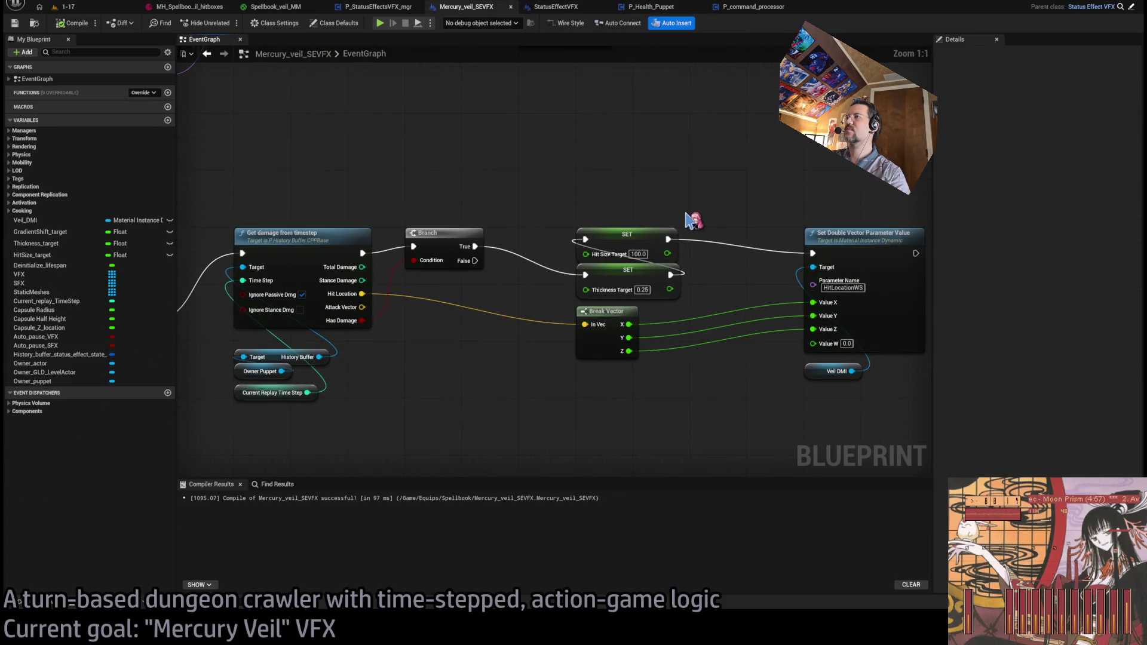
- Delete the Hit Size Target and Thickness Target SET nodes after the Branch
left_click_drag(714, 212, 580, 269)
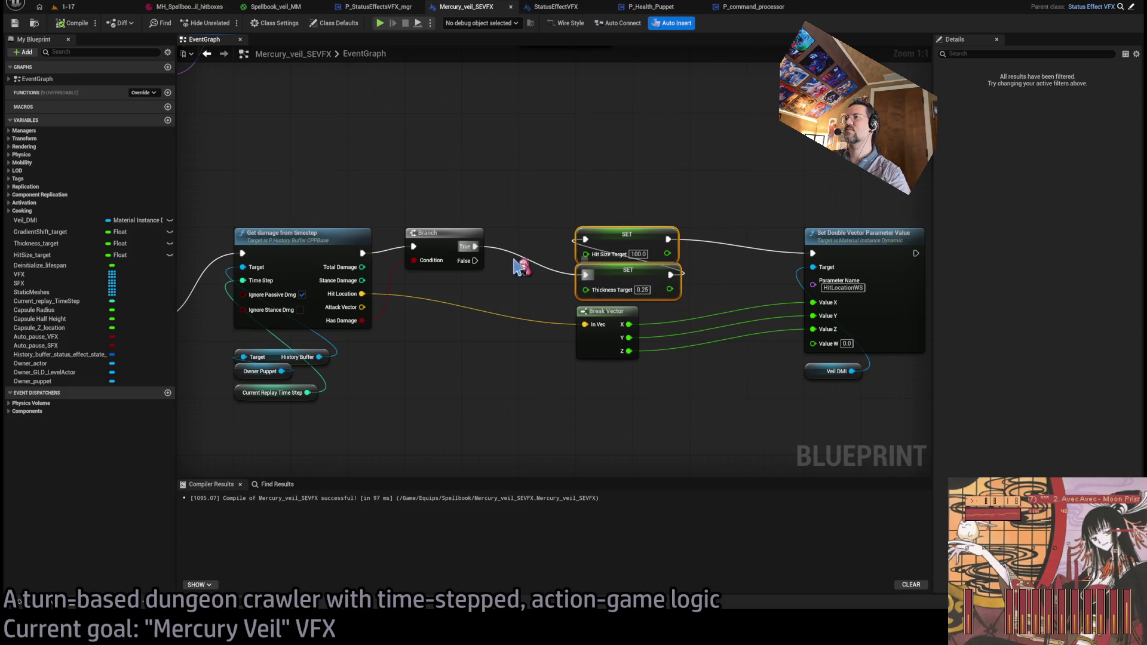
key("Delete")
mouse_move(551, 210)
left_mouse_down()
mouse_move(576, 351)
mouse_move(651, 352)
mouse_move(635, 325)
mouse_move(557, 382)
left_mouse_up()
scroll(576, 350, "down", 1)
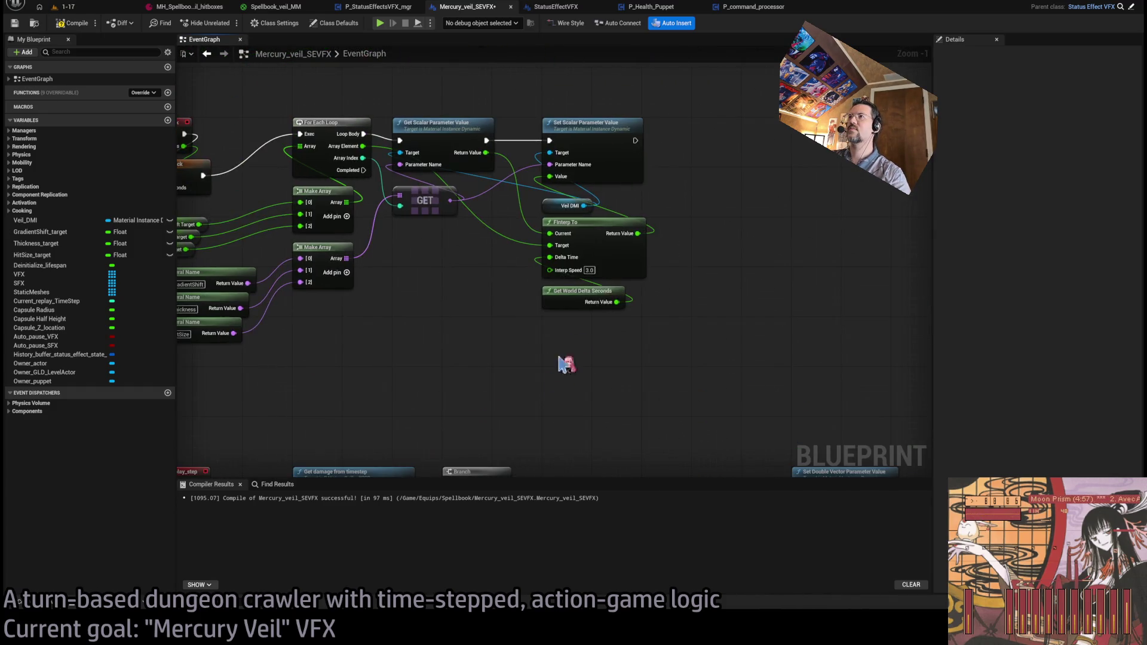
- Duplicate the Set Scalar Parameter Value node with its Veil DMI and feed it the HitSize name
left_click_drag(613, 228, 429, 273)
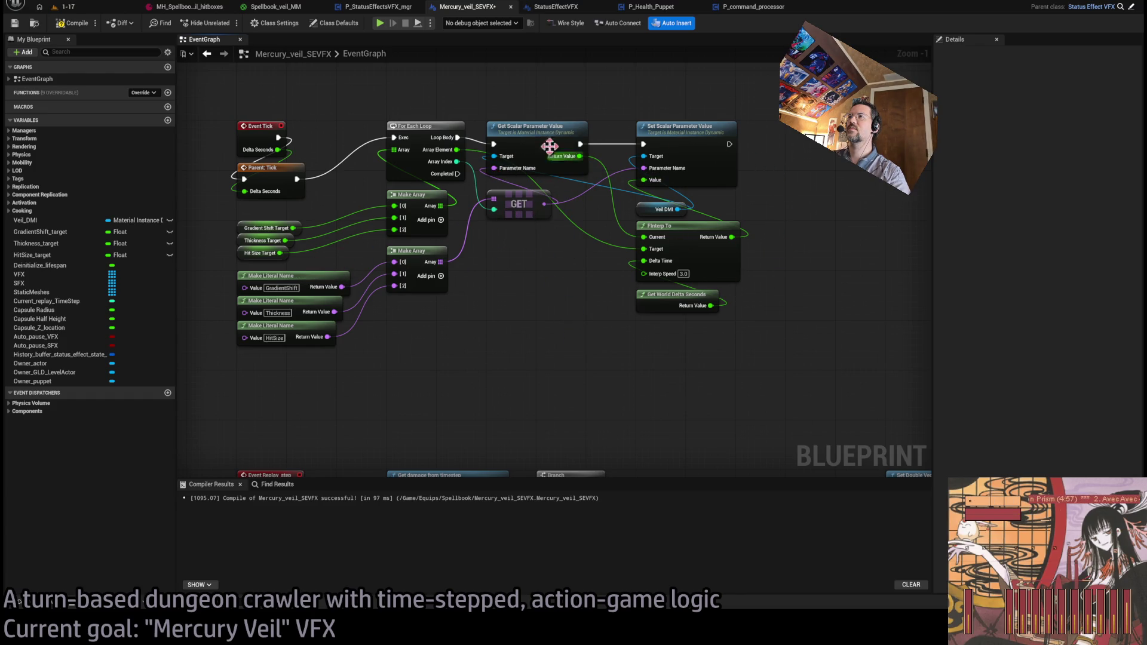
left_click(543, 127)
left_click(663, 209, "ctrl")
left_click_drag(655, 215, 675, 374)
left_click(609, 203, "ctrl")
key("ctrl+c")
left_click_drag(591, 426, 569, 274)
key("ctrl+v")
left_click_drag(610, 180, 699, 226)
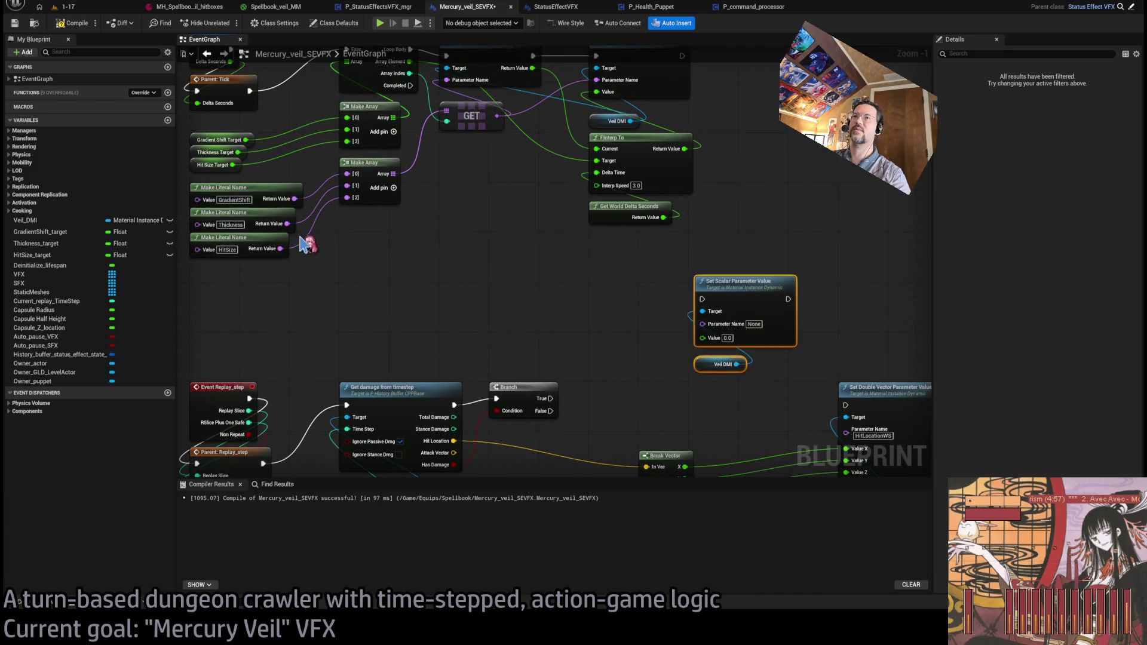
mouse_move(281, 249)
left_mouse_down()
mouse_move(677, 325)
mouse_move(702, 325)
mouse_move(707, 226)
mouse_move(695, 271)
left_mouse_up()
- Run the HitSize setter (value 100.0) from the Branch's True output, then chain Set Double Vector after it
left_click_drag(535, 304, 649, 261)
left_click(706, 354)
mouse_move(651, 361)
left_mouse_down()
mouse_move(656, 428)
mouse_move(649, 385)
left_mouse_up()
mouse_move(674, 197)
left_mouse_down()
mouse_move(655, 247)
mouse_move(831, 255)
left_mouse_up()
left_click(722, 256)
left_click(665, 321)
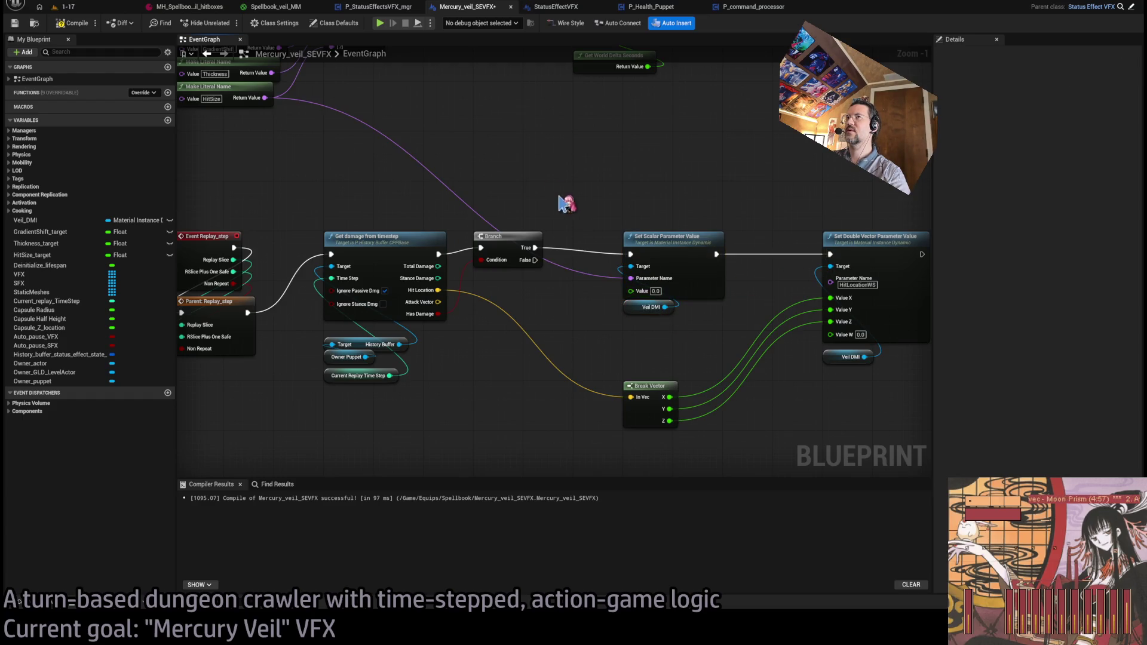
- Move Break Vector beneath the damage chain and center the view on the chain
left_click_drag(577, 214, 568, 237)
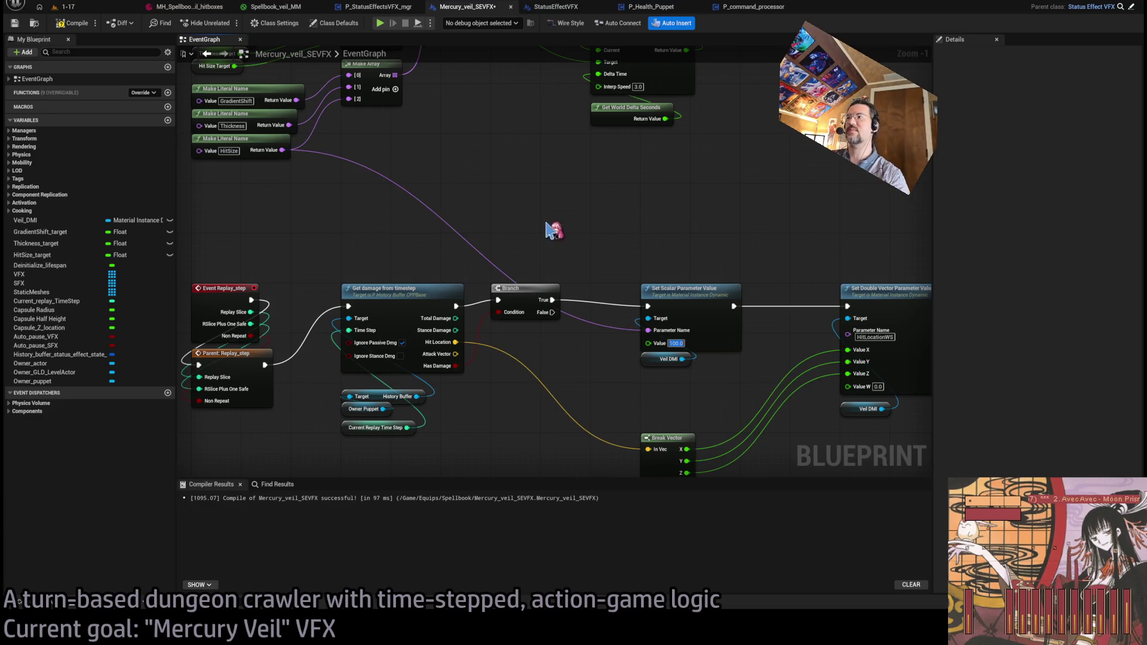
left_click_drag(609, 221, 625, 217)
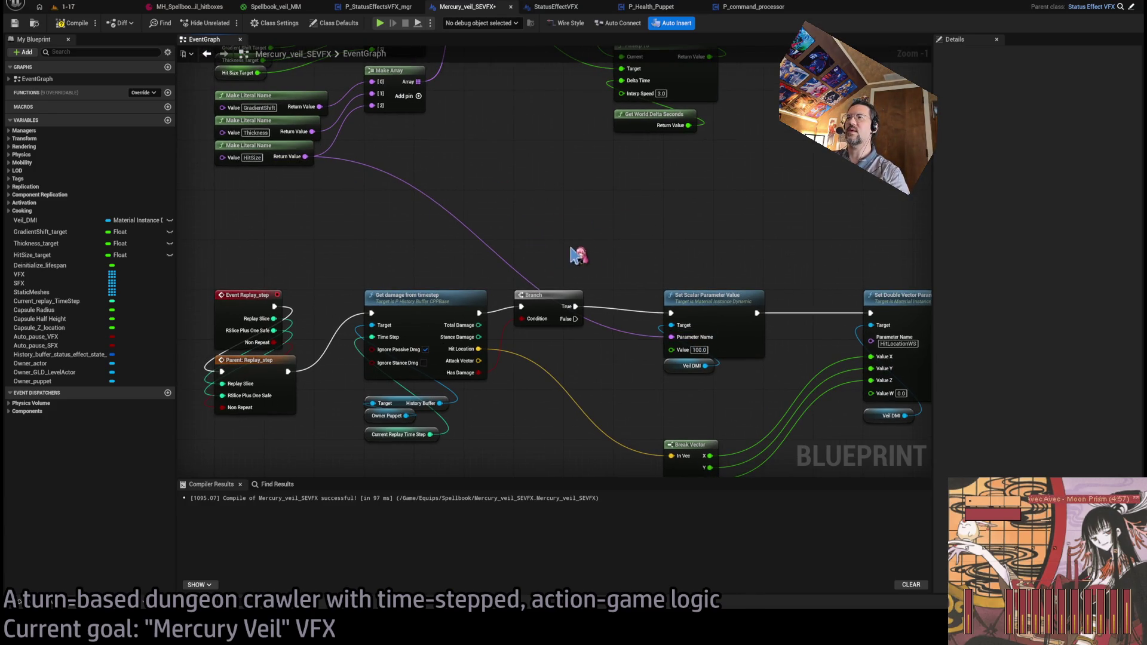
left_click_drag(565, 256, 643, 288)
left_click_drag(658, 370, 658, 465)
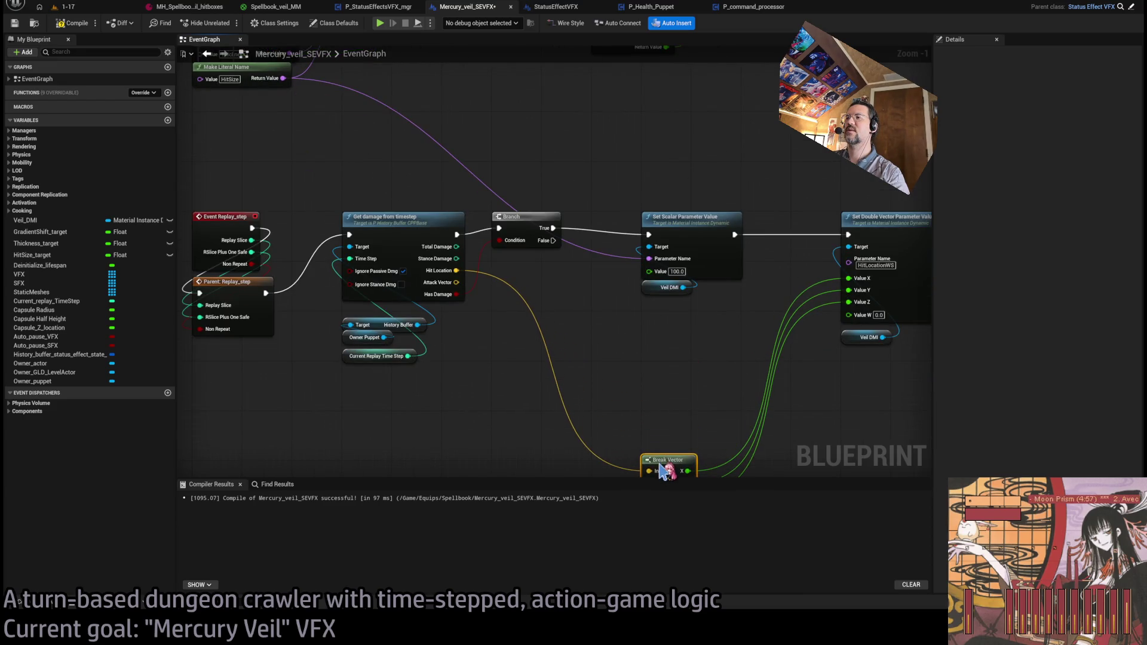
left_click_drag(740, 334, 650, 339)
mouse_move(532, 219)
left_mouse_down()
mouse_move(676, 313)
mouse_move(622, 239)
mouse_move(591, 363)
mouse_move(665, 256)
left_mouse_up()
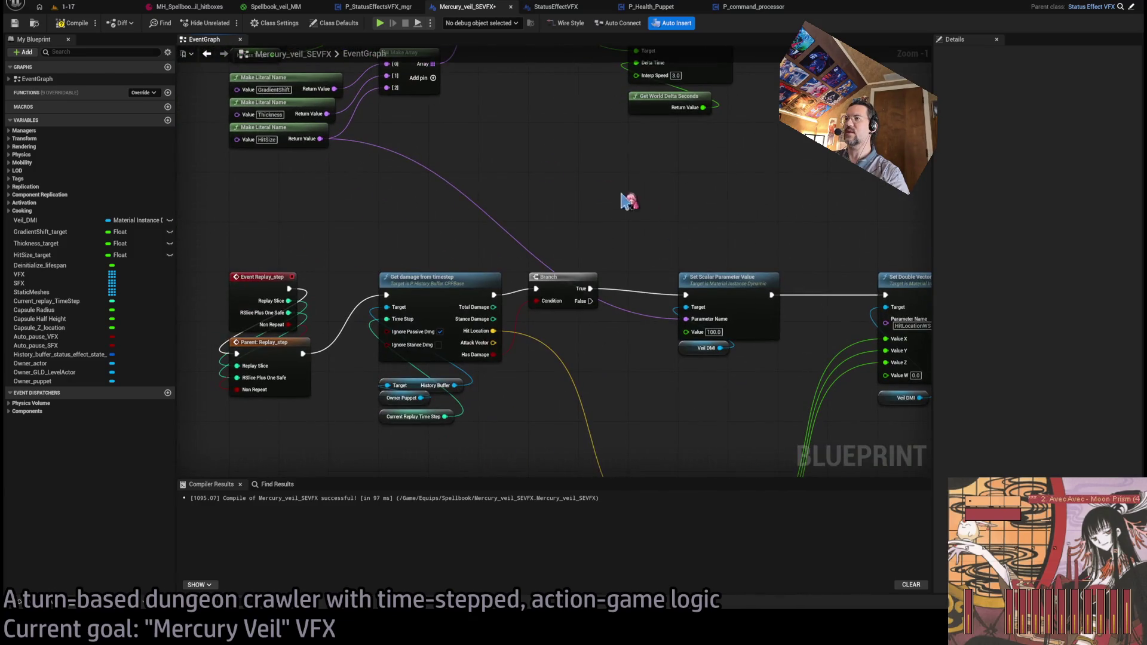
mouse_move(339, 143)
left_mouse_down()
mouse_move(502, 174)
mouse_move(792, 326)
left_mouse_up()
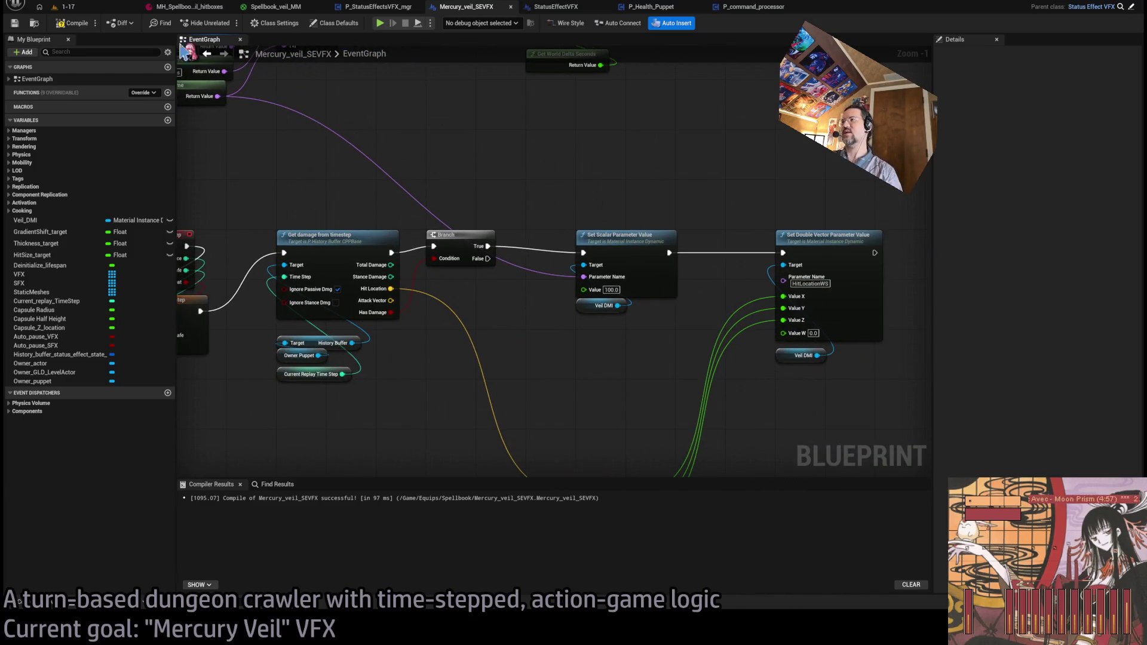
left_click(64, 6)
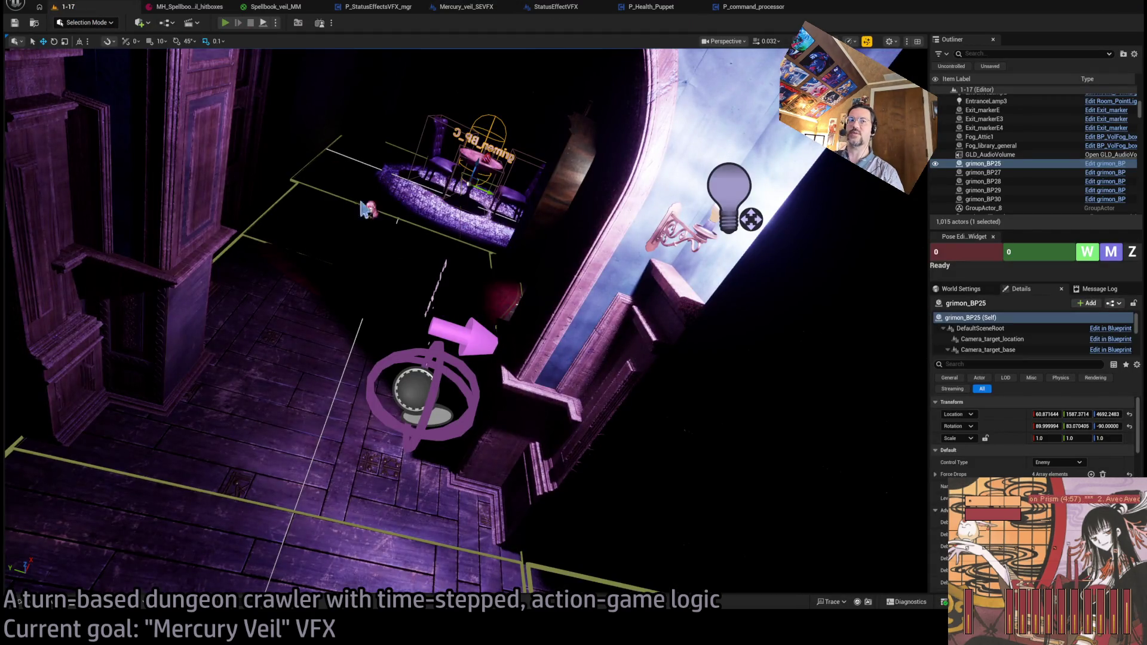
- Play-test level 1-17, queuing Hold and magic shield actions, running the turns and replaying one
key("alt+p")
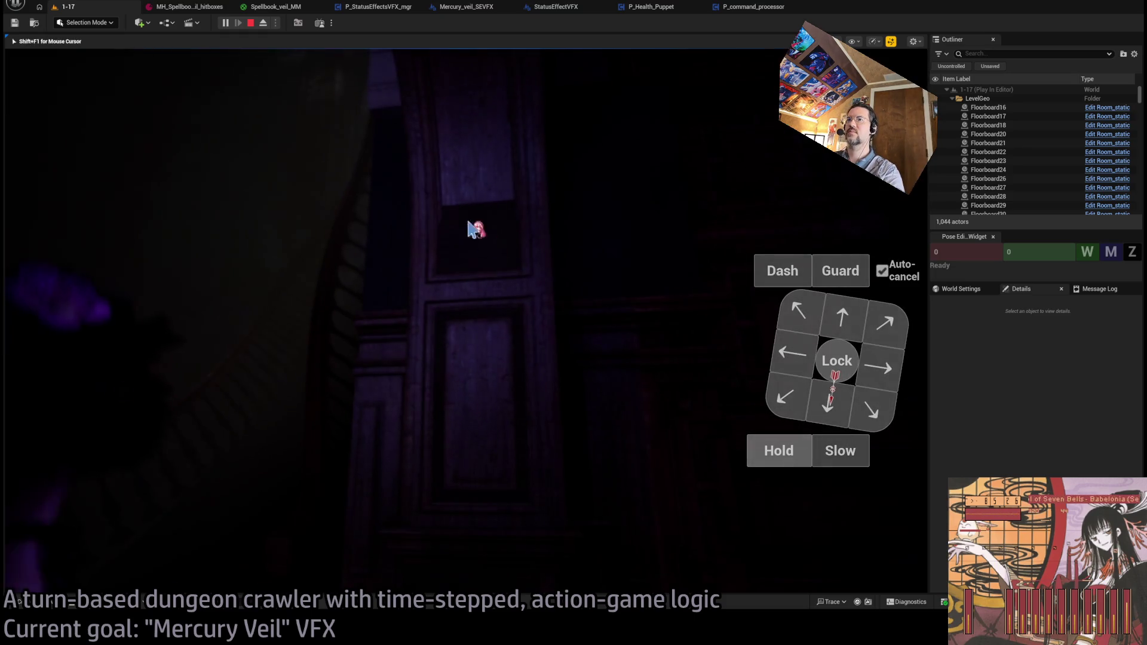
left_click(778, 456)
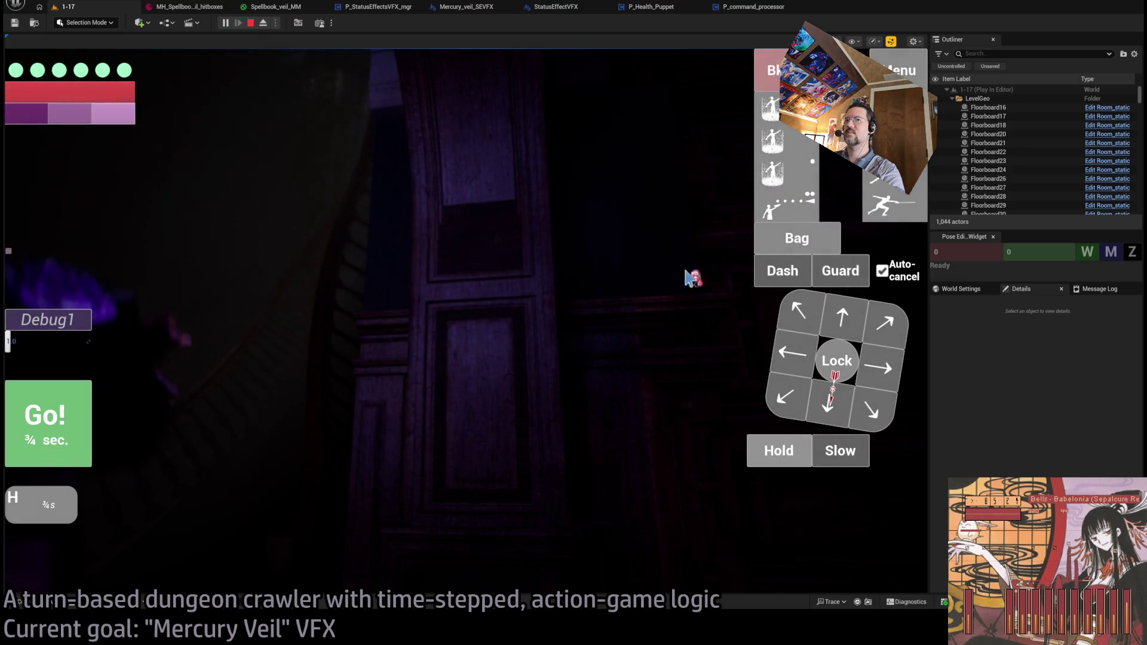
left_click(773, 108)
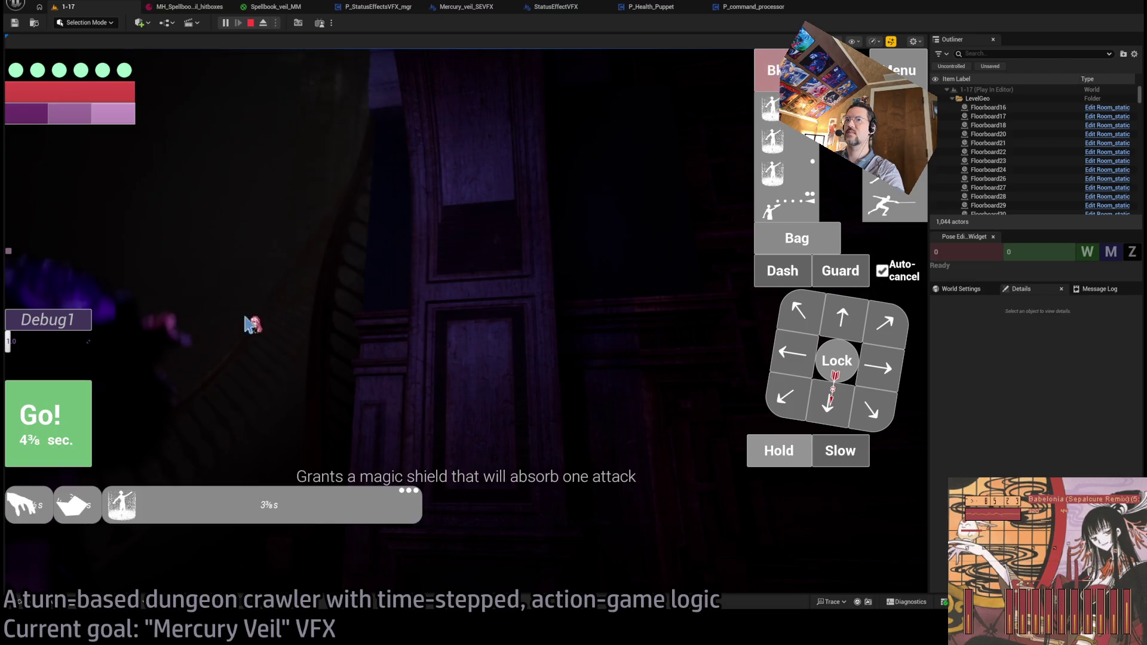
left_click(71, 411)
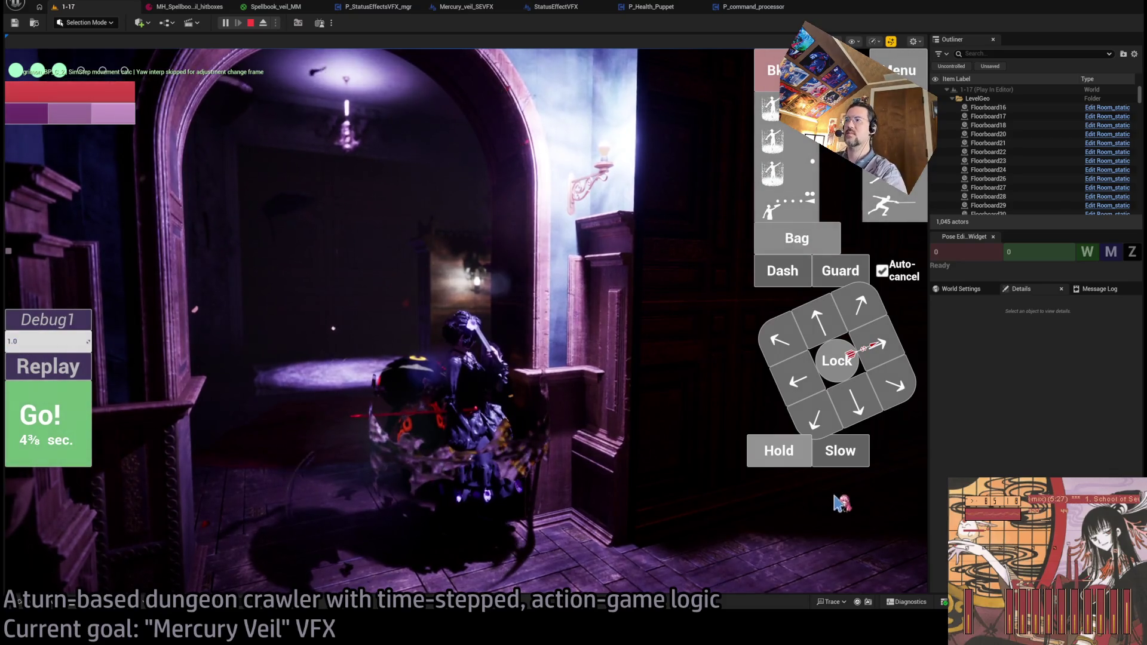
left_click(782, 457)
left_click(60, 418)
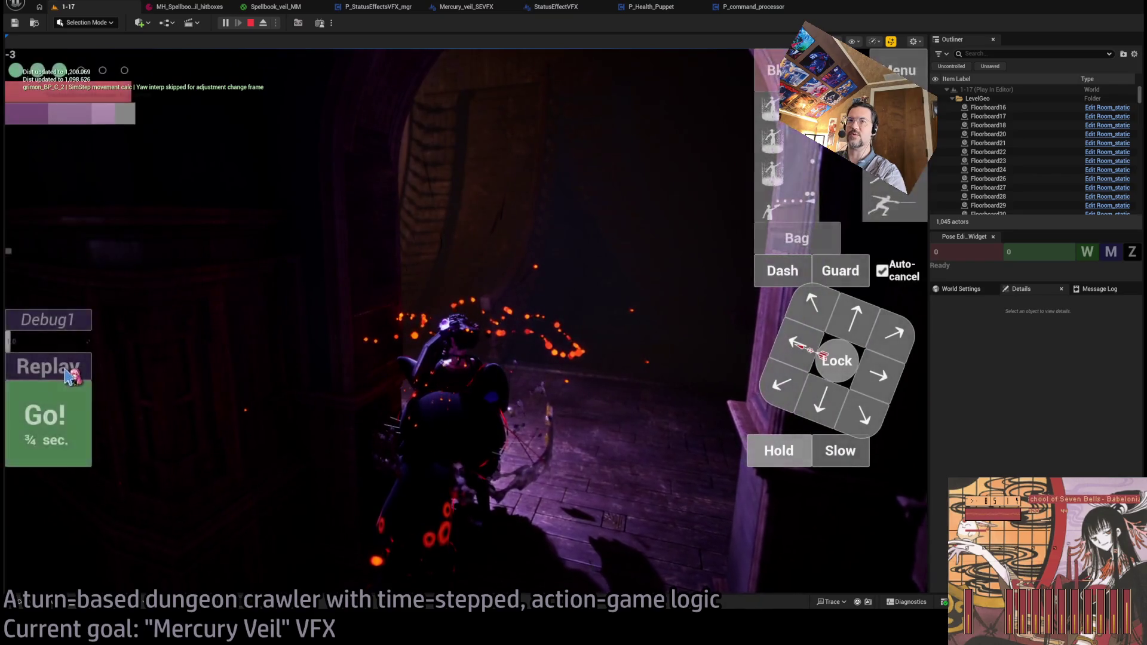
left_click(59, 419)
left_click(47, 367)
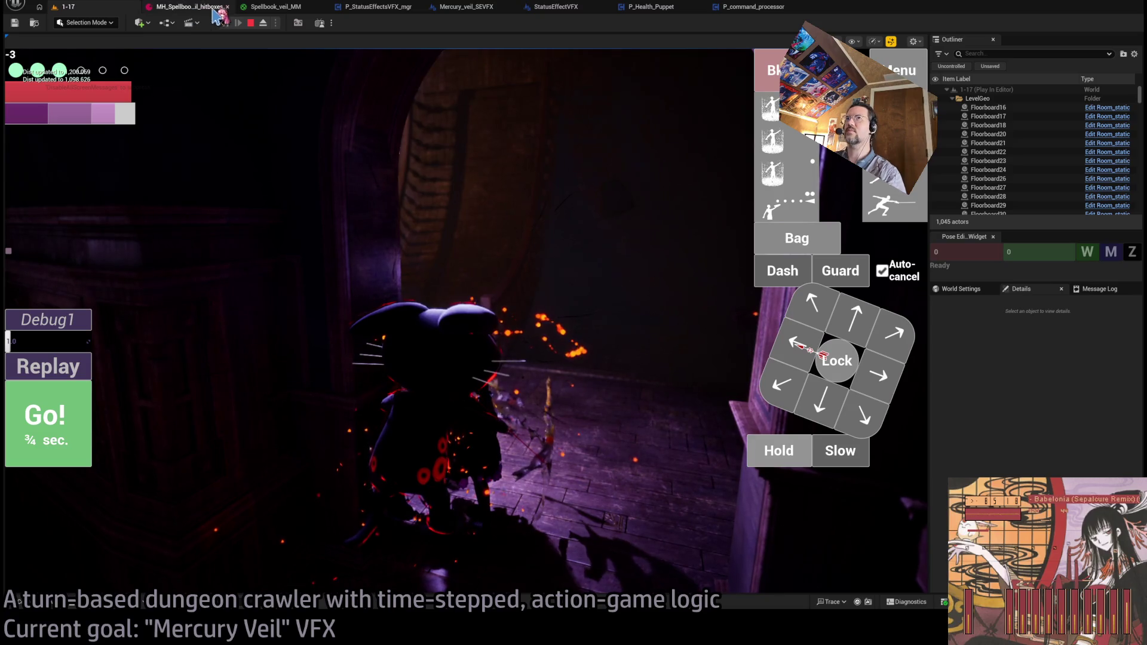
left_click(266, 7)
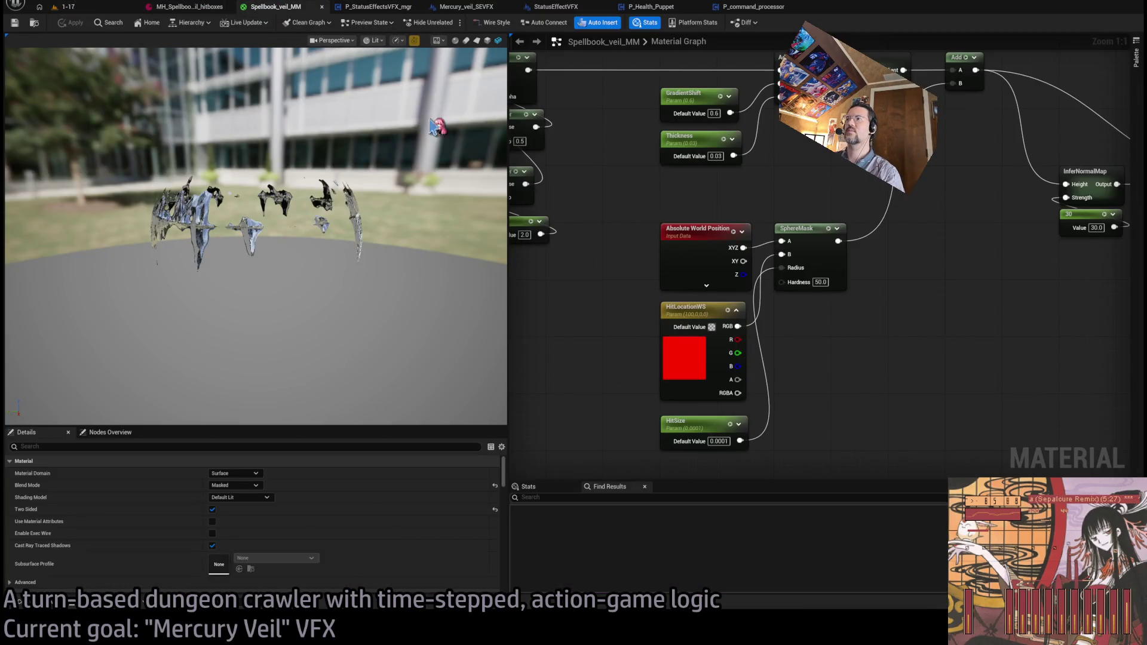
- Inspect the HitLocationWS and HitSize parameter nodes in the Spellbook_veil_MM material graph
scroll(708, 251, "down", 4)
scroll(729, 305, "up", 4)
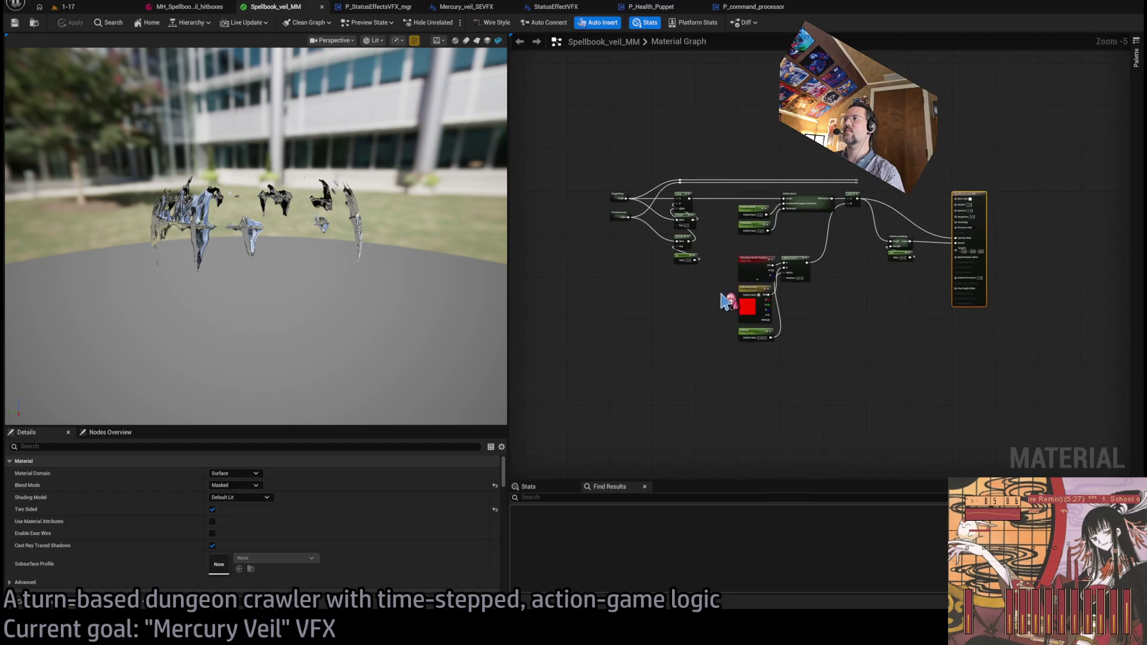
left_click_drag(735, 332, 706, 314)
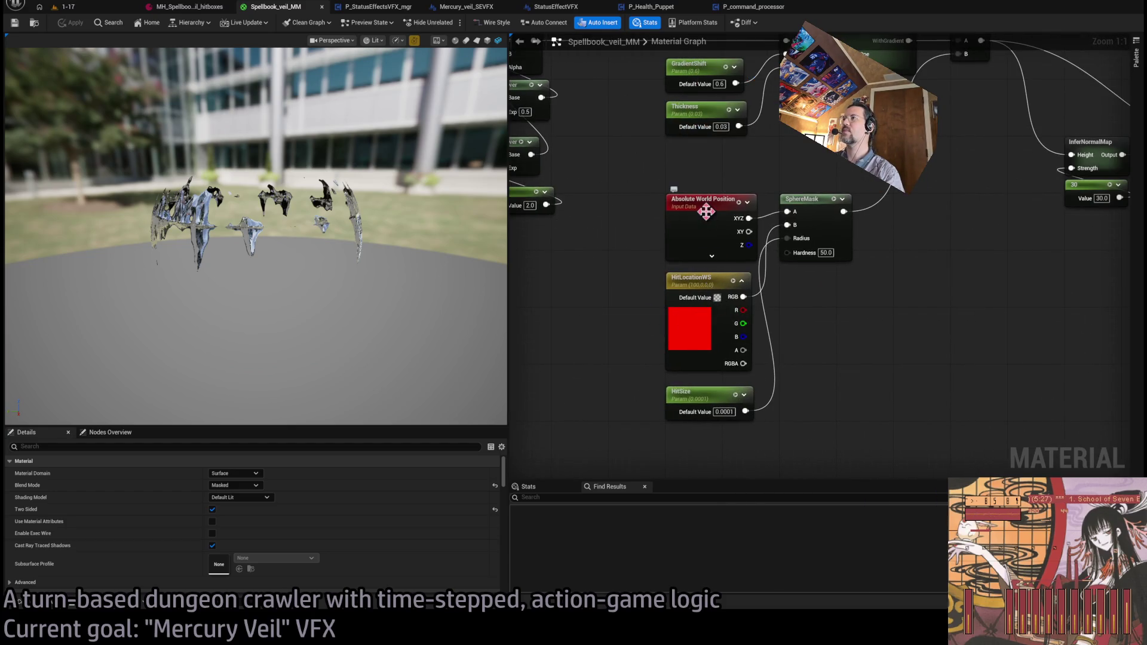
left_click_drag(820, 324, 810, 327)
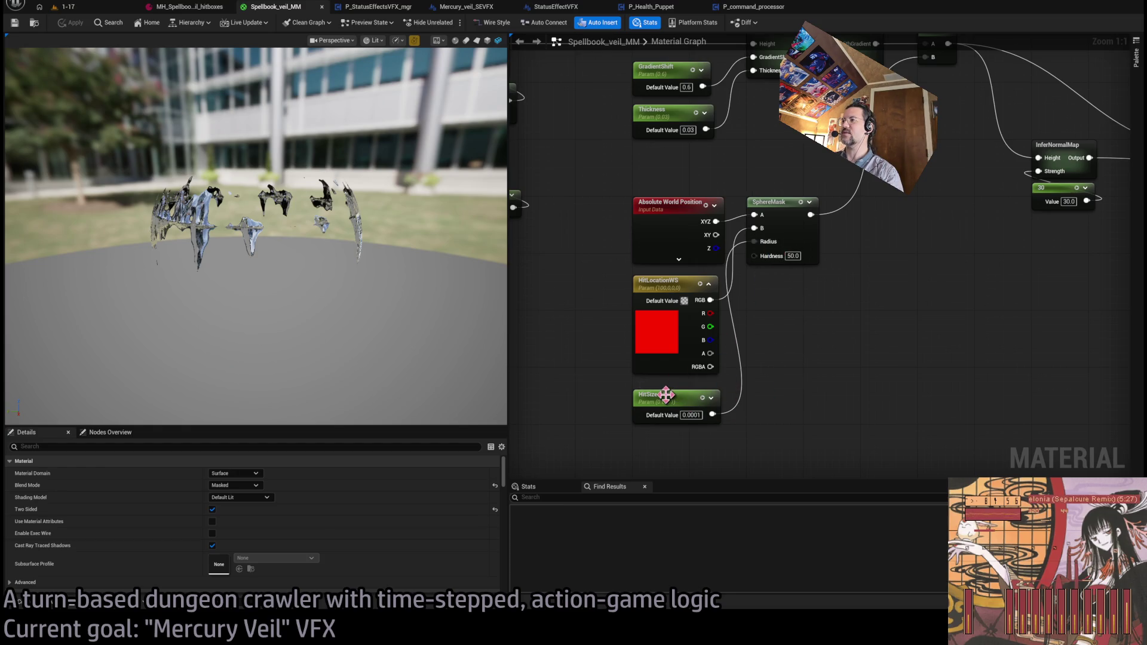
left_click(186, 7)
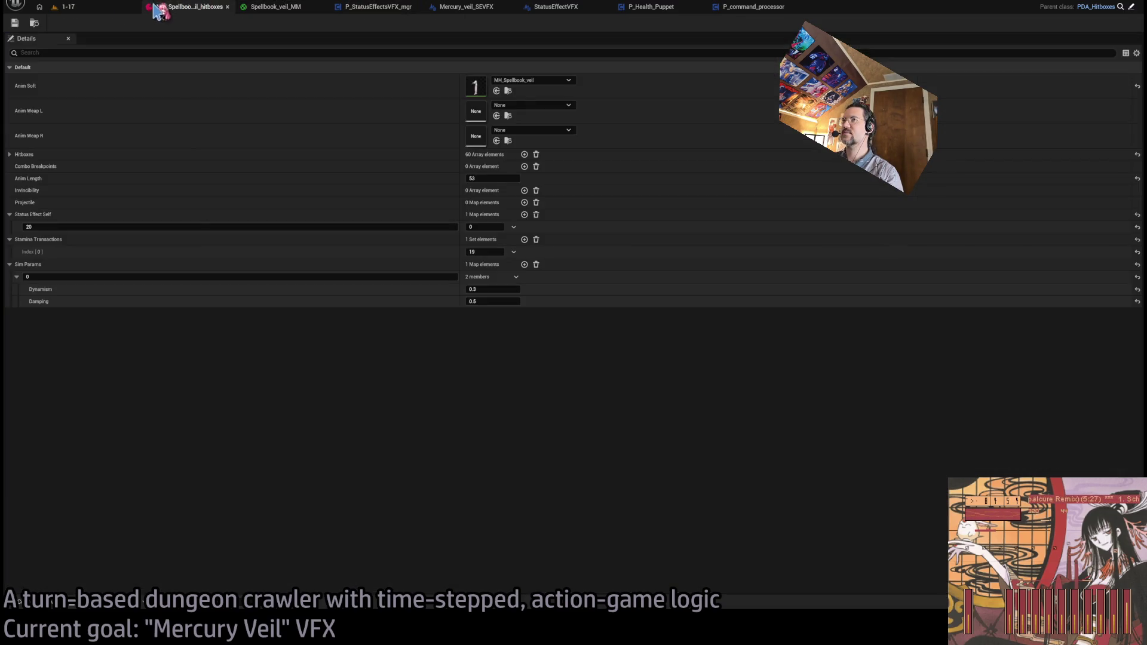
- Return to the Mercury_veil_SEVFX graph and make room by moving the Set Double Vector and Break Vector nodes
left_click(100, 9)
left_click(281, 7)
left_click(381, 8)
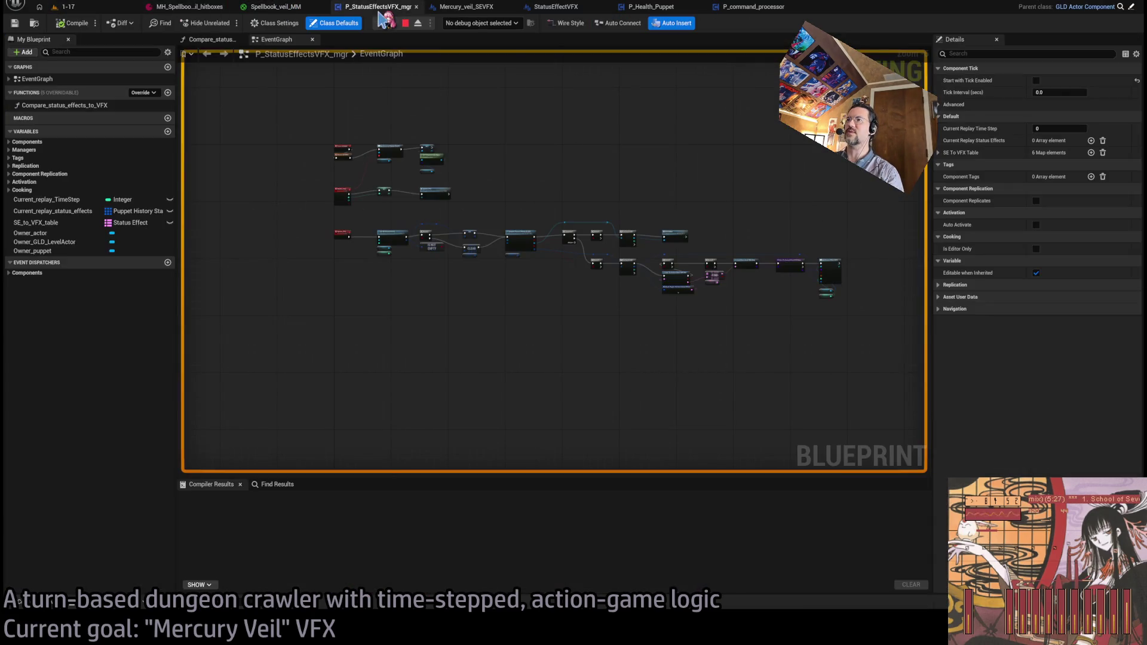
left_click(466, 6)
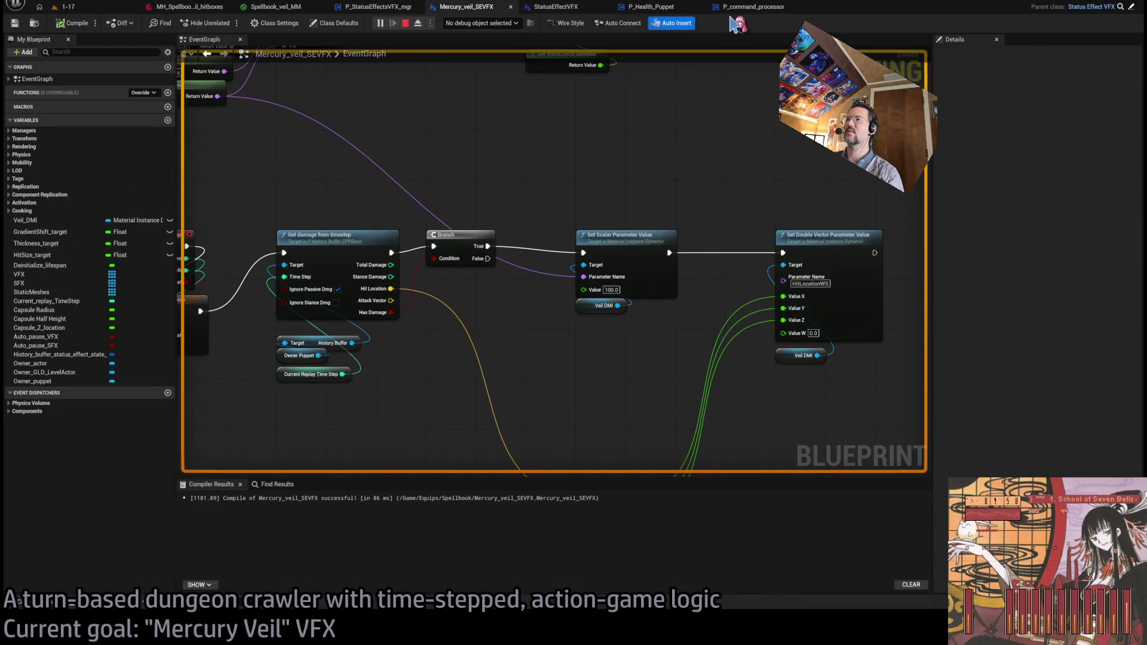
scroll(648, 215, "down", 2)
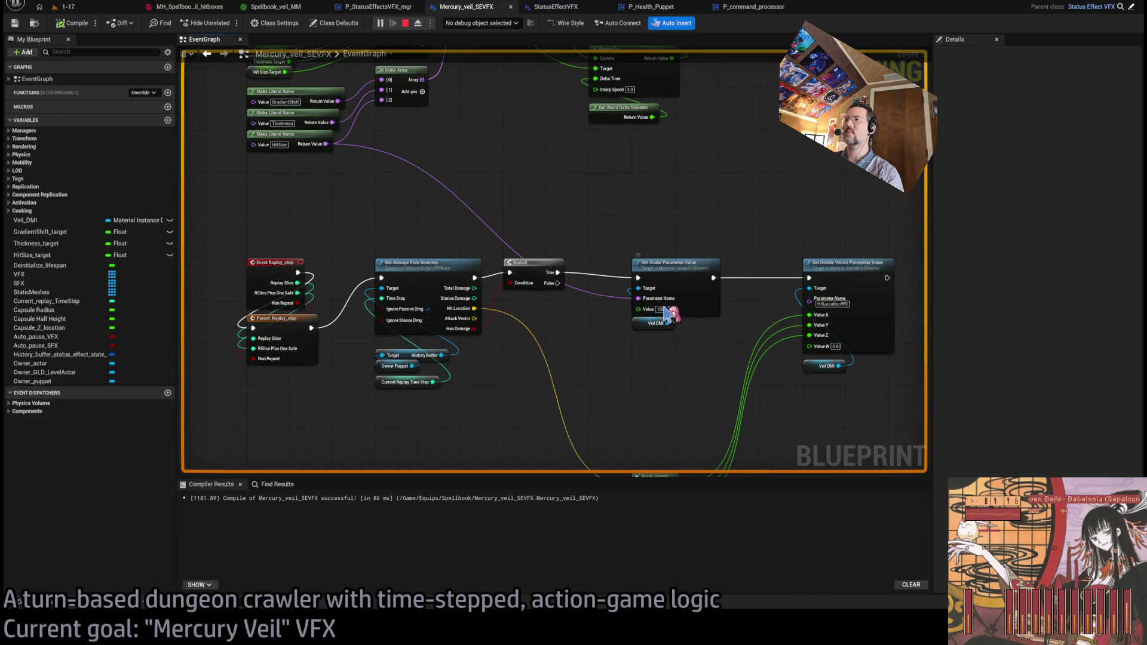
scroll(658, 315, "up", 1)
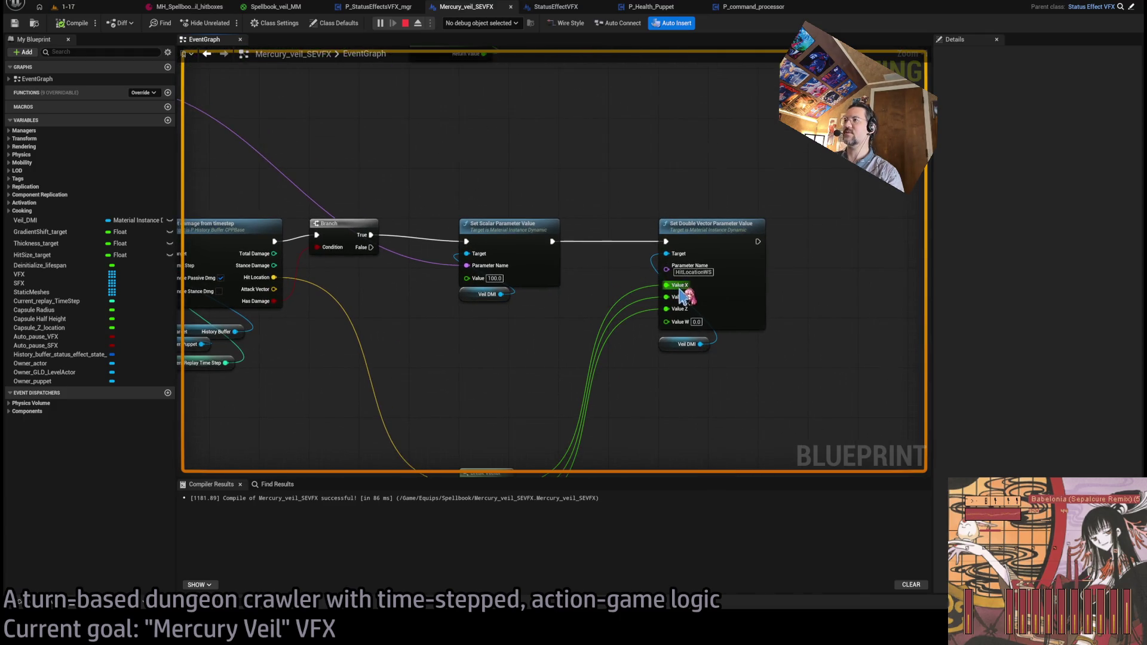
left_click(699, 285)
left_click_drag(711, 231, 660, 233)
left_click(699, 381)
mouse_move(748, 327)
left_mouse_down()
mouse_move(668, 300)
mouse_move(654, 413)
mouse_move(687, 460)
mouse_move(666, 448)
mouse_move(657, 370)
left_mouse_up()
left_click(405, 24)
- Add a Set Vector Parameter Value node from Veil DMI, wire it into execution, and name it HitLocationWS
left_click(687, 382)
left_click_drag(691, 326, 681, 310)
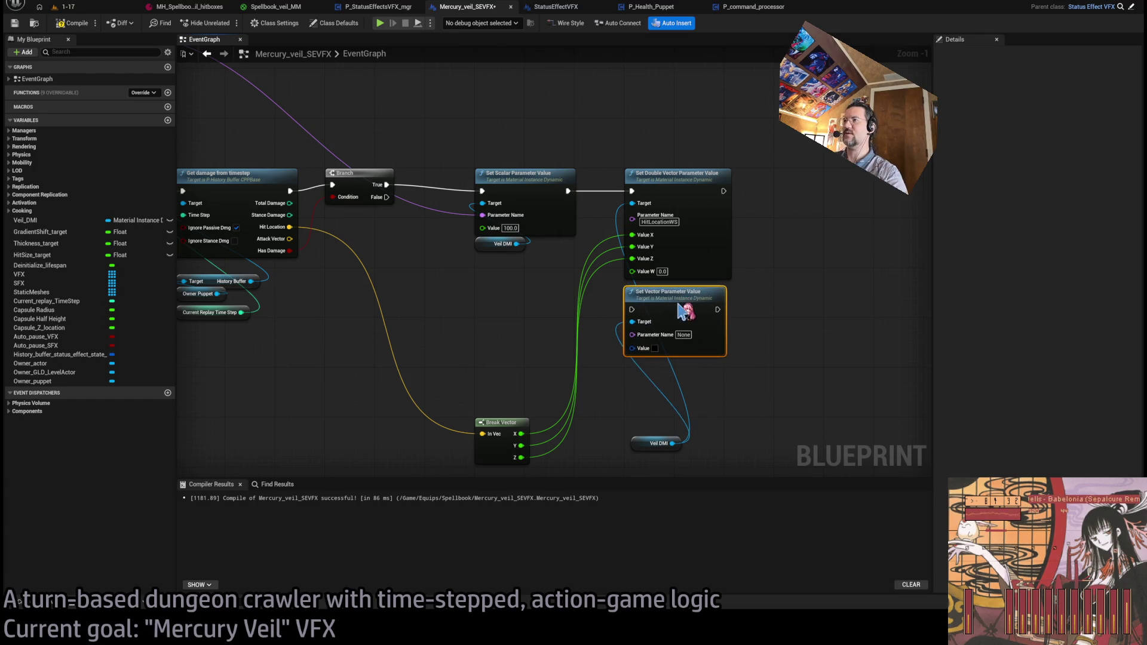
left_click_drag(567, 191, 632, 309)
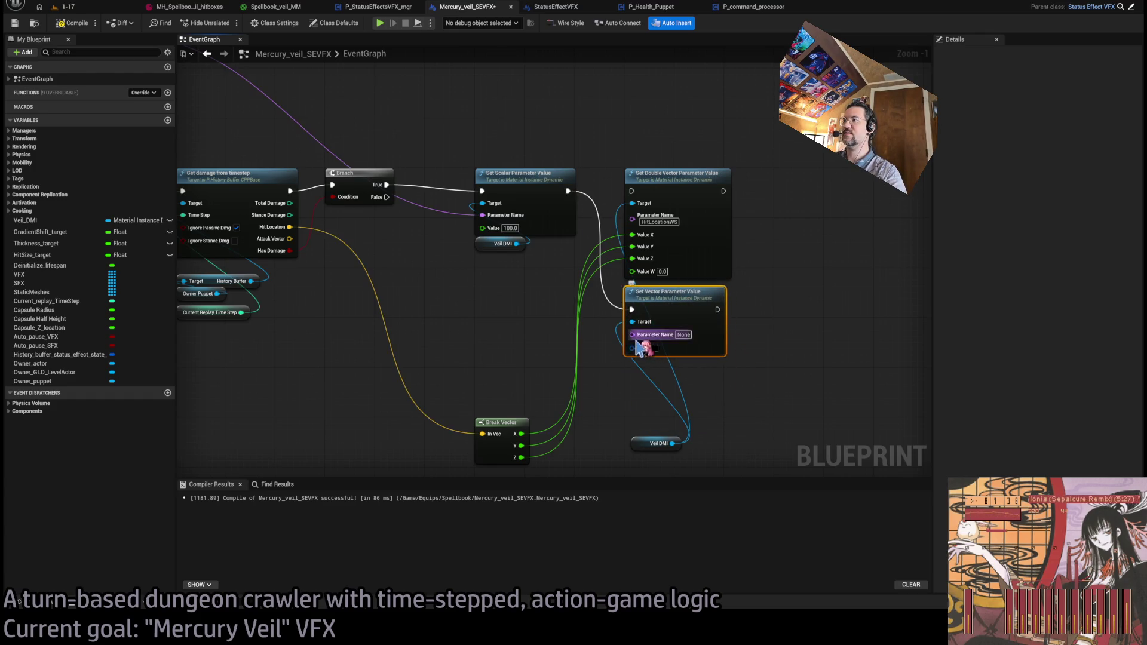
left_click(660, 222)
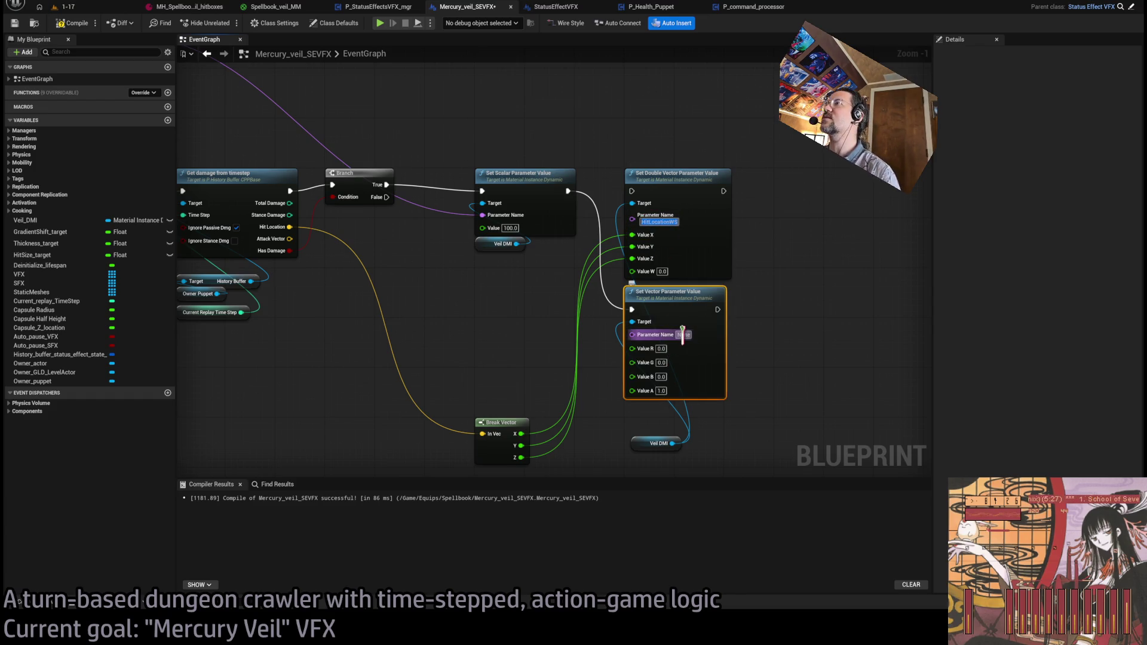
type("HitLocationWS")
key("Return")
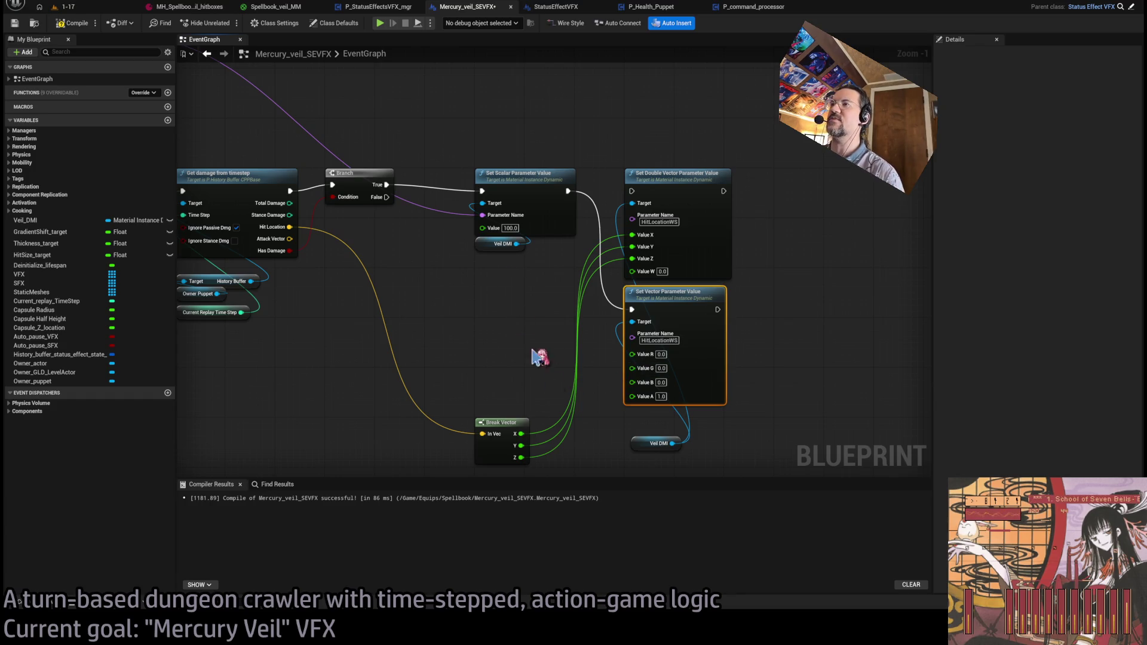
- Feed Break Vector X, Y, Z into Value R, G, B and relaunch play in level 1-17
left_click_drag(521, 434, 623, 357)
mouse_move(521, 446)
left_mouse_down()
mouse_move(622, 385)
mouse_move(625, 367)
mouse_move(538, 456)
mouse_move(623, 381)
left_mouse_up()
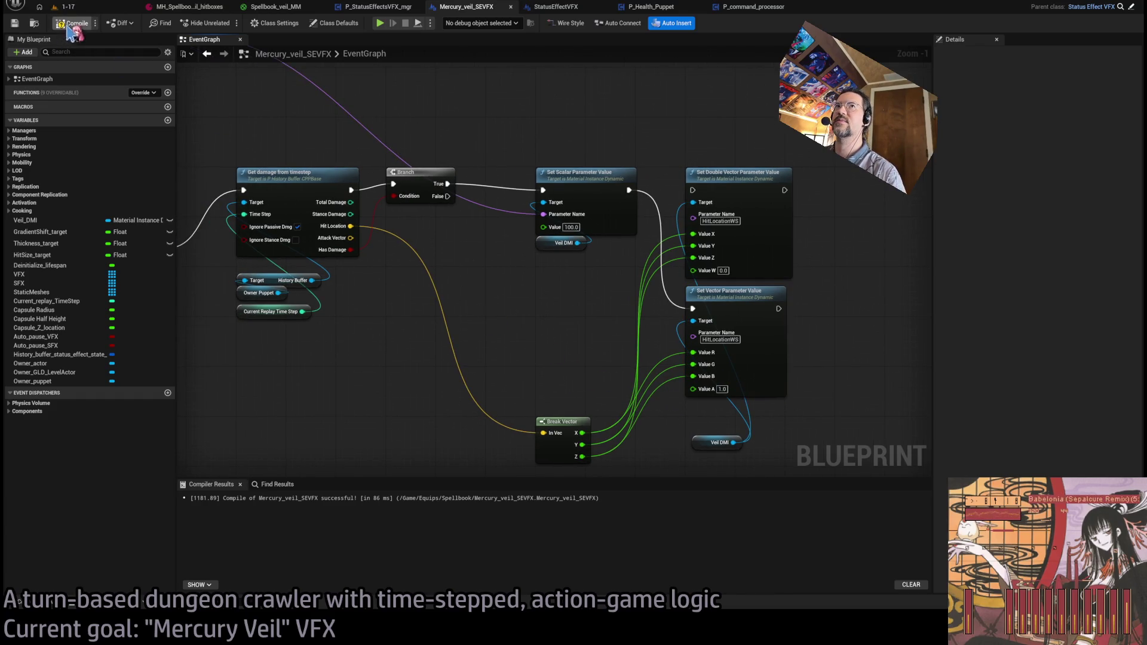
left_click(88, 11)
key("alt+p")
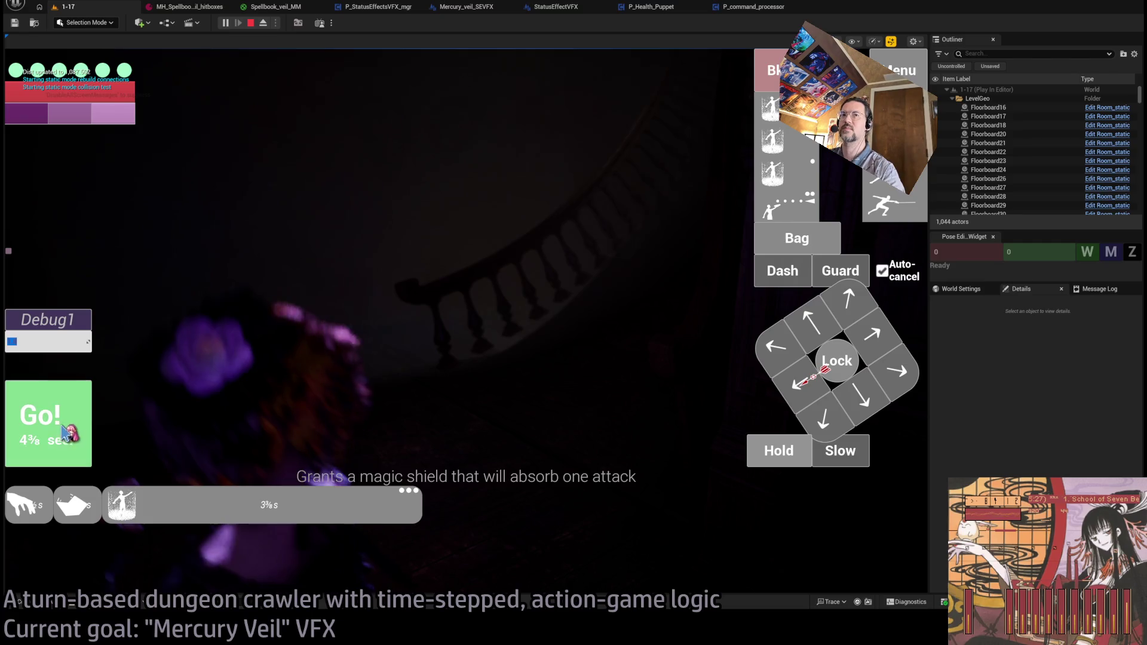
- Play hold turns, eject with F8 to watch the replayed attack's orange hit rings, then stop the test
left_click(72, 421)
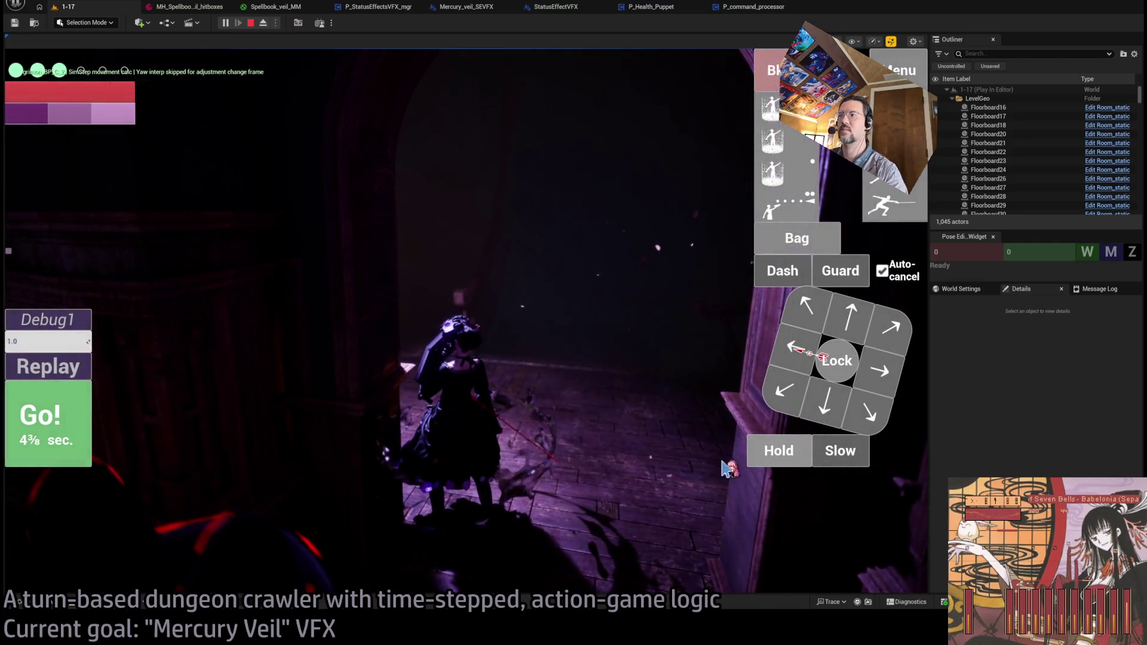
left_click(777, 451)
left_click(777, 451)
left_click(51, 441)
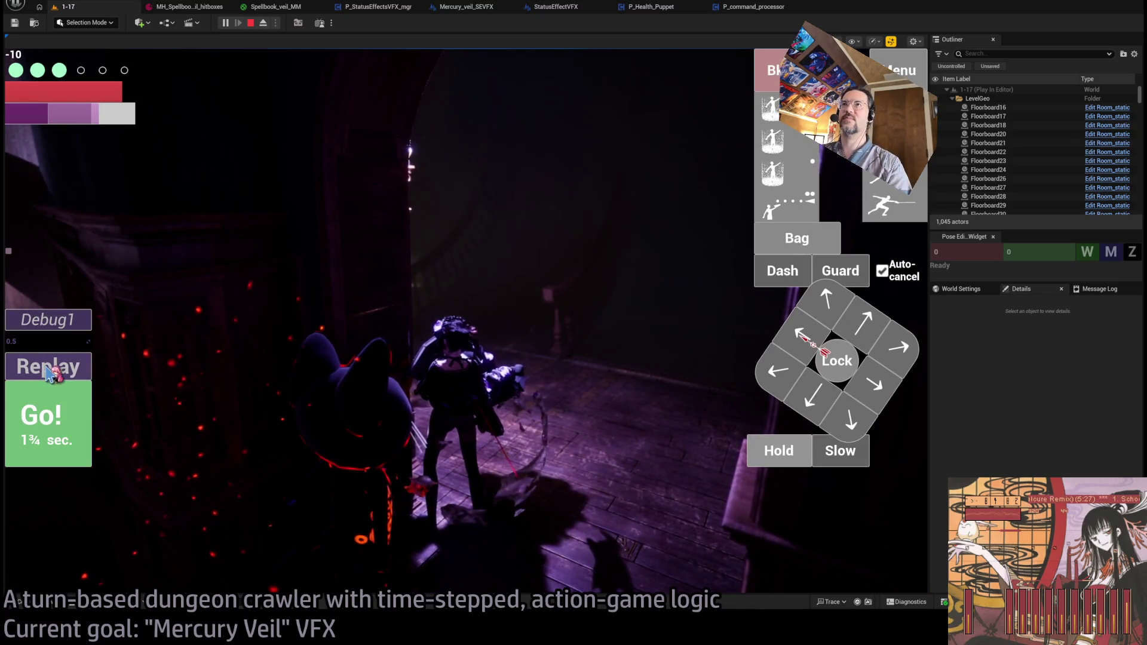
left_click(47, 371)
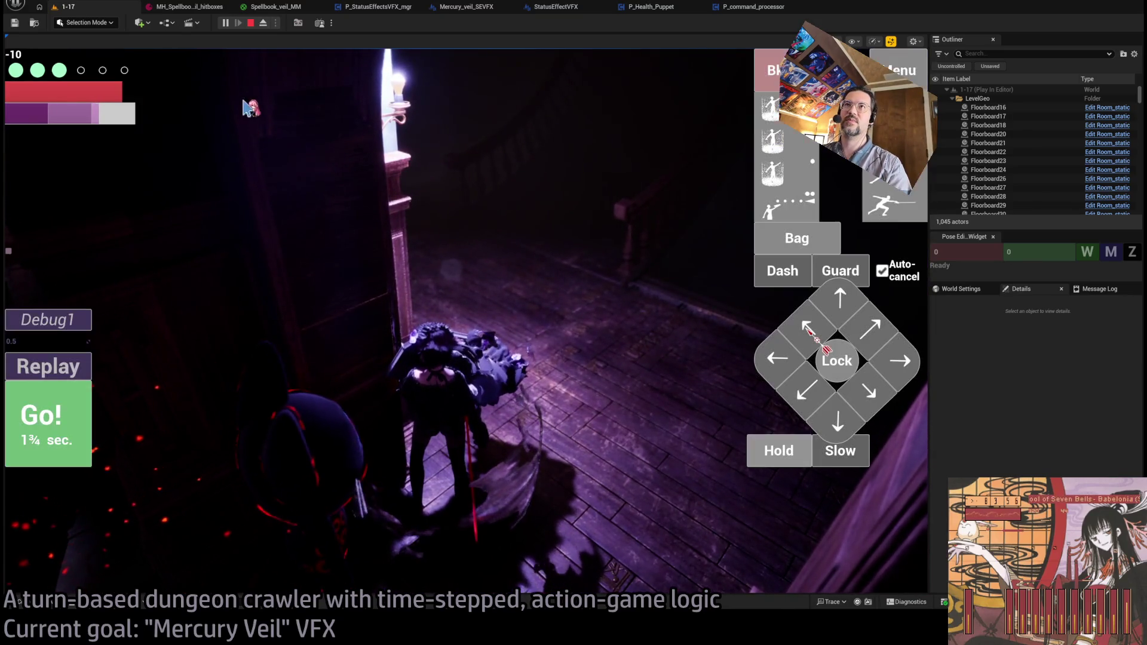
key("F8")
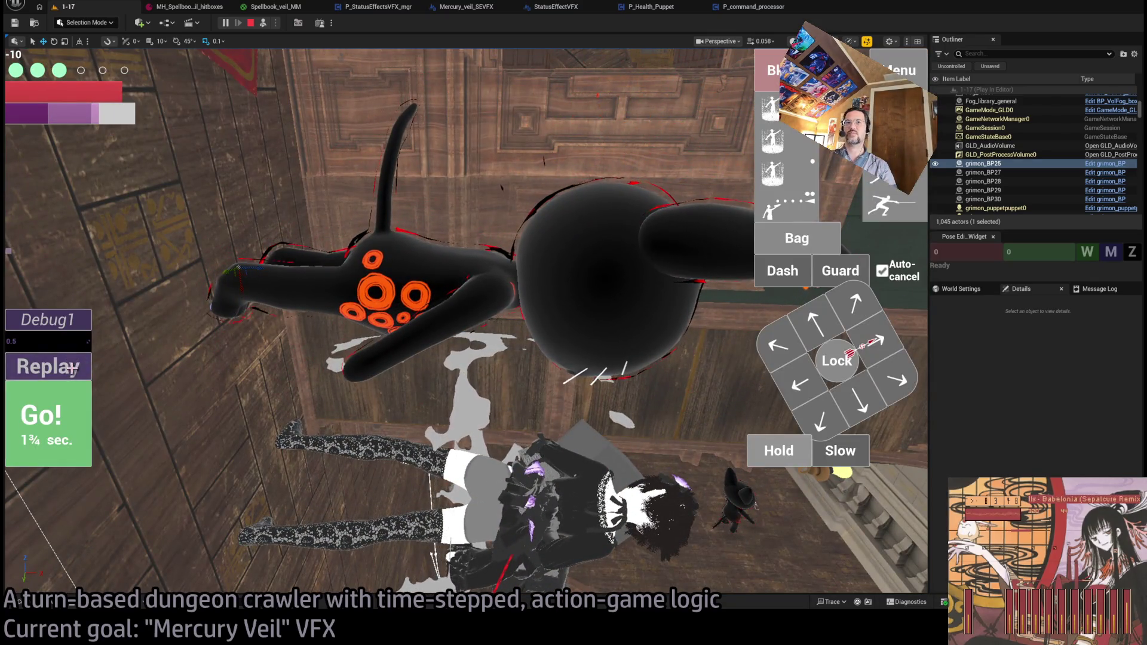
left_click(72, 369)
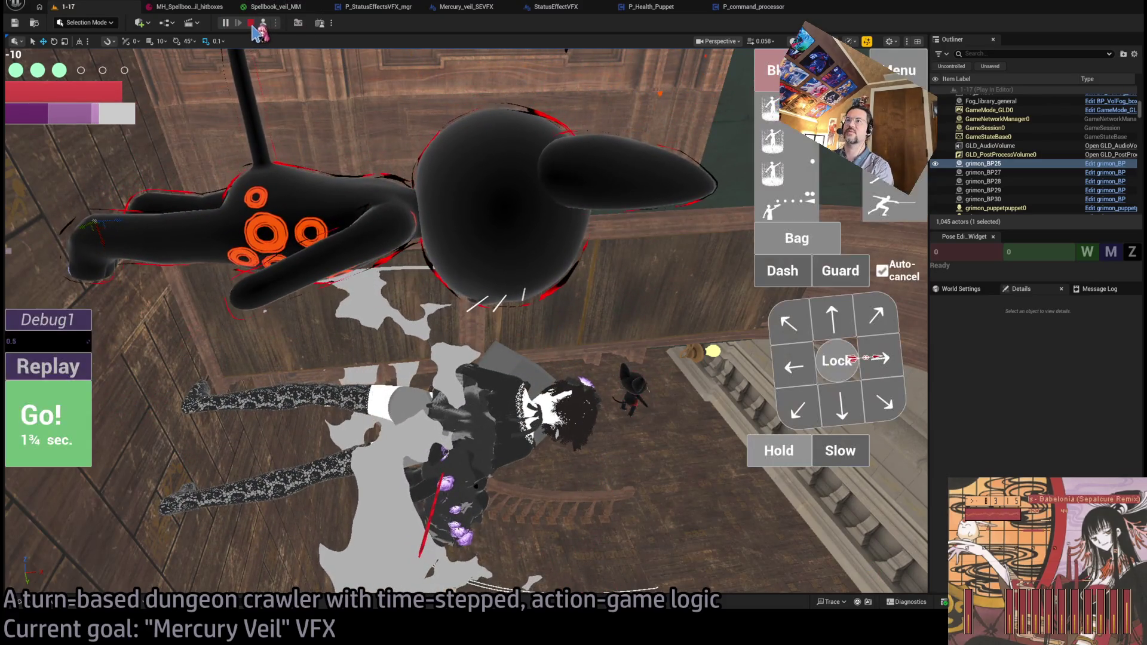
left_click(250, 22)
- Inspect the veil material preview, then return to Mercury_veil_SEVFX and raise the Break Vector node
left_click(275, 6)
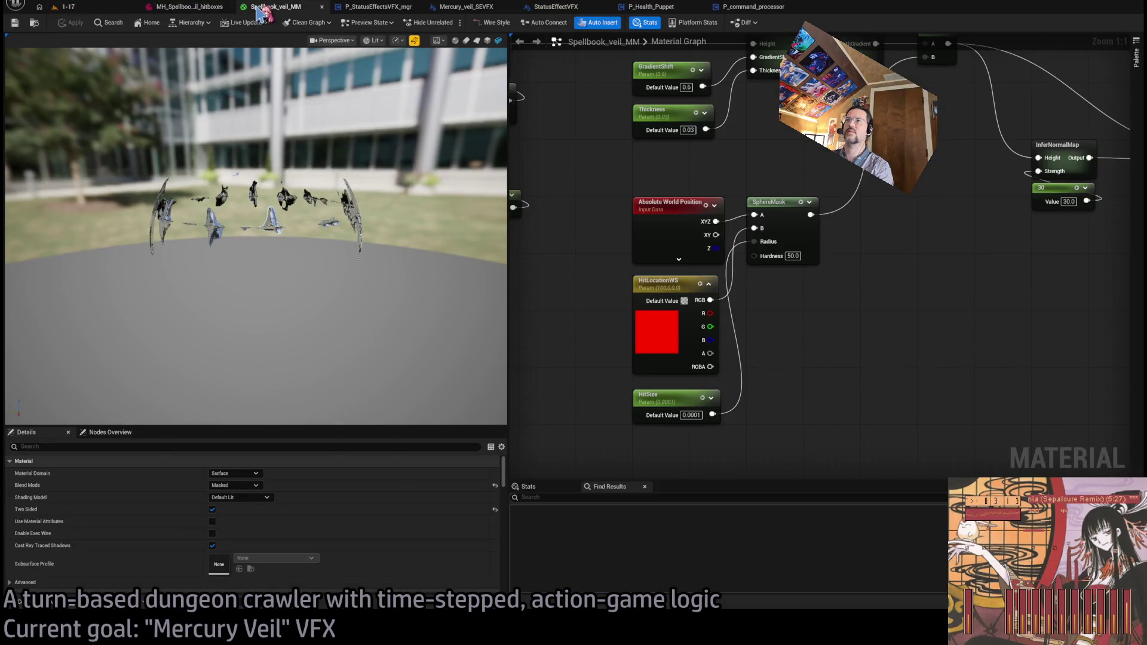
mouse_move(337, 209)
left_mouse_down()
mouse_move(335, 150)
mouse_move(287, 203)
left_mouse_up()
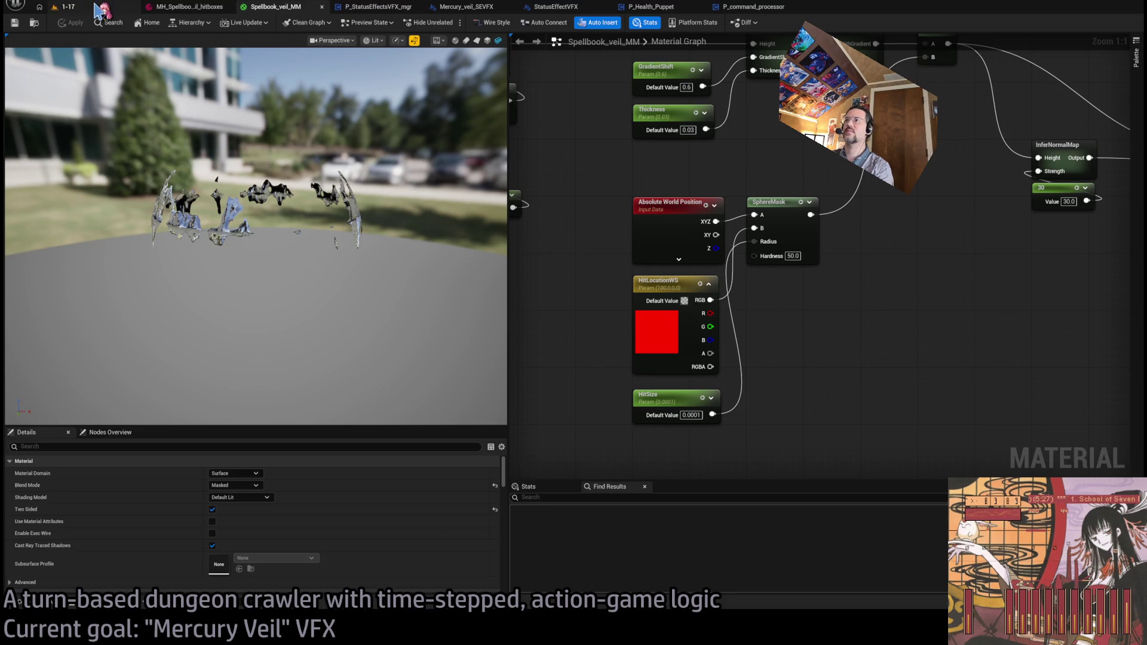
left_click(377, 6)
left_click(454, 7)
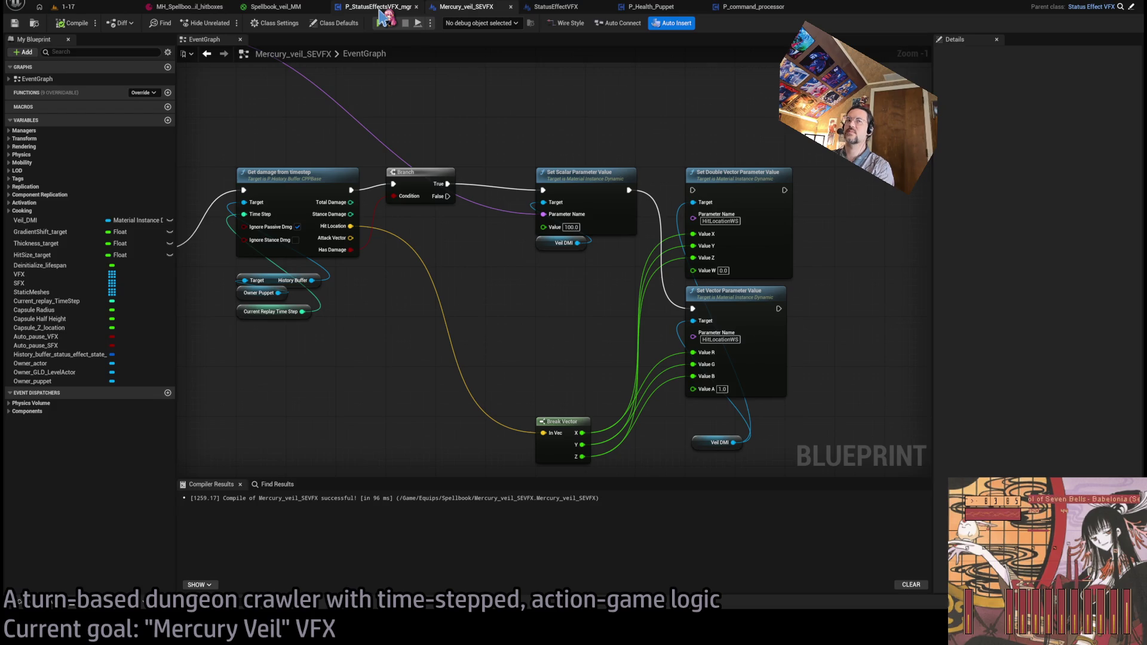
mouse_move(472, 230)
left_mouse_down()
mouse_move(488, 232)
mouse_move(529, 194)
left_mouse_up()
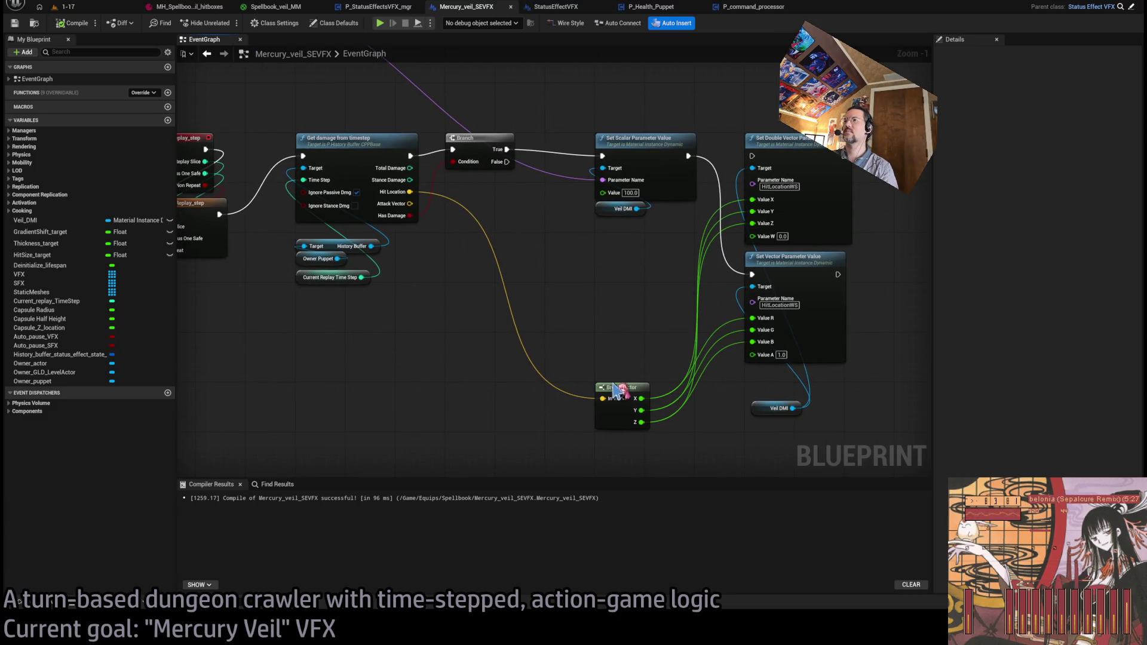
left_click_drag(615, 396, 617, 299)
left_click(577, 247)
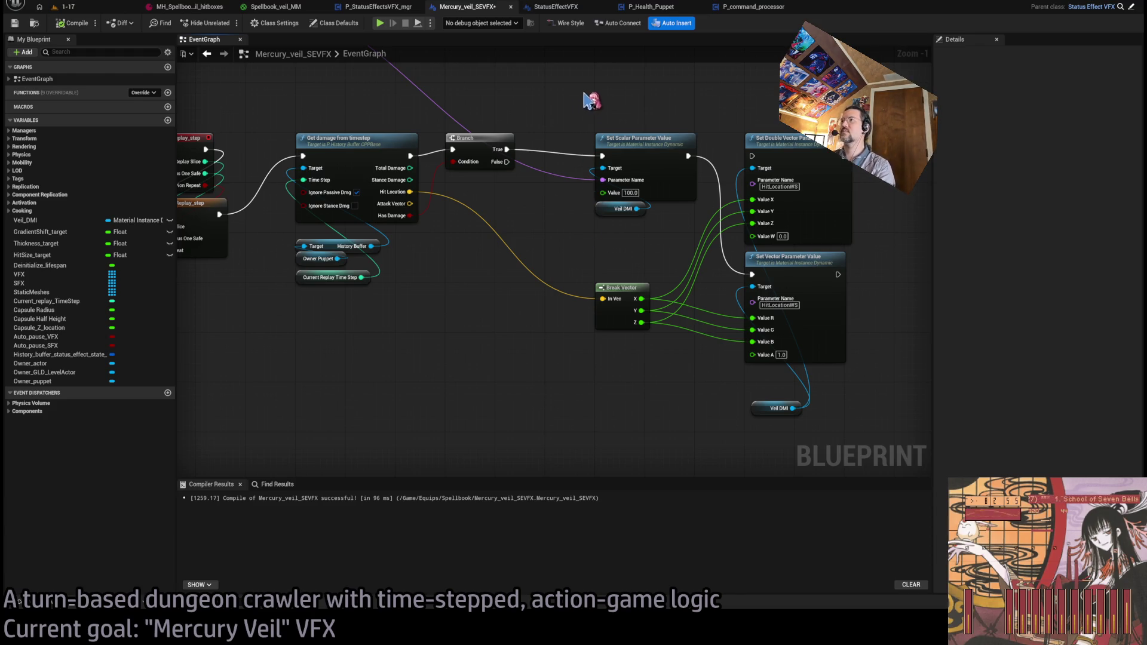
left_click_drag(589, 100, 593, 174)
- Delete the Set Double Vector Parameter node and line up Set Vector, Veil DMI and Break Vector
left_click(753, 257)
key("Delete")
mouse_move(848, 358)
left_mouse_down()
mouse_move(748, 430)
mouse_move(738, 307)
mouse_move(710, 284)
left_mouse_up()
left_click(730, 308)
left_click_drag(562, 323, 575, 269)
left_click(635, 340)
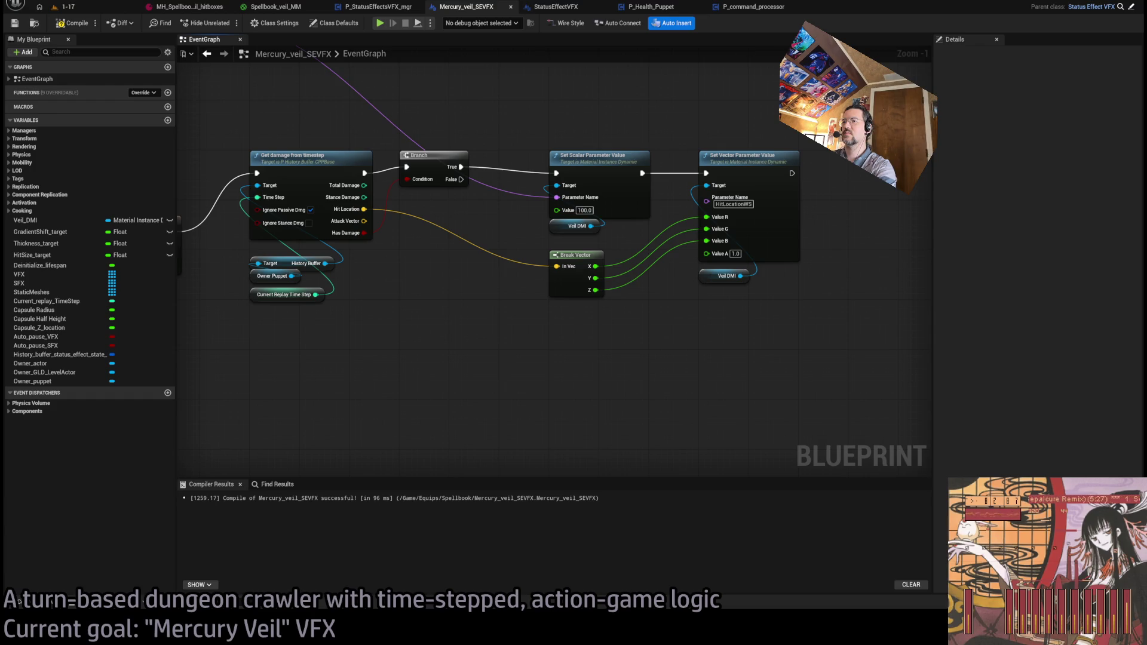
scroll(729, 326, "up", 2)
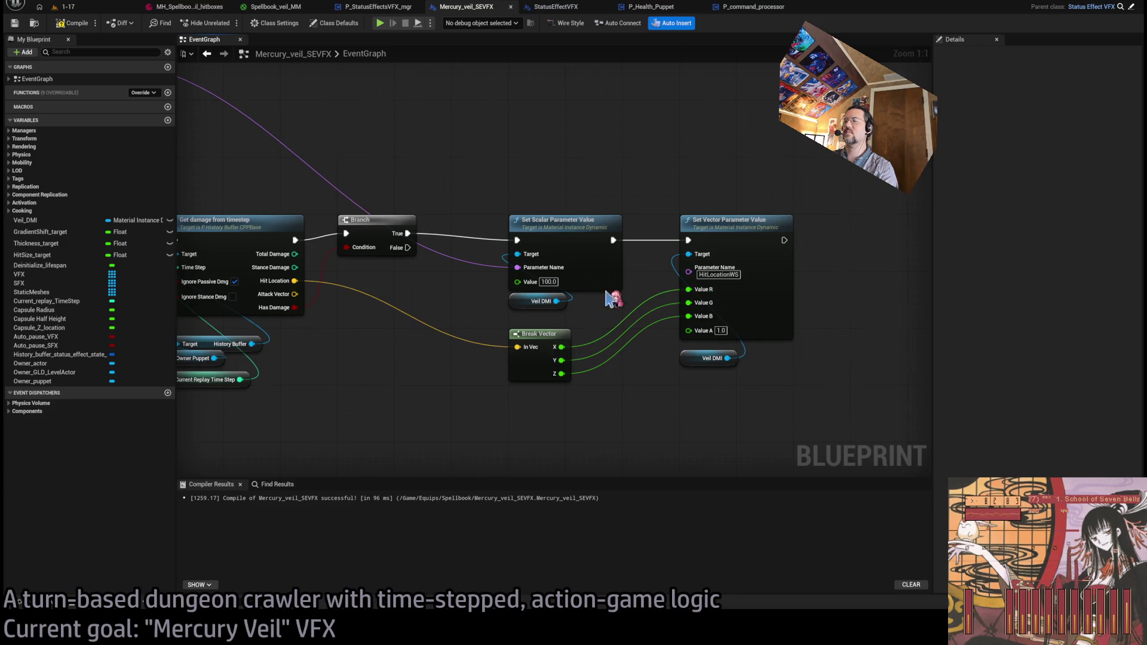
- Spread the damage nodes: Set Vector and Veil DMI right, Break Vector down, Set Scalar left
scroll(603, 290, "down", 2)
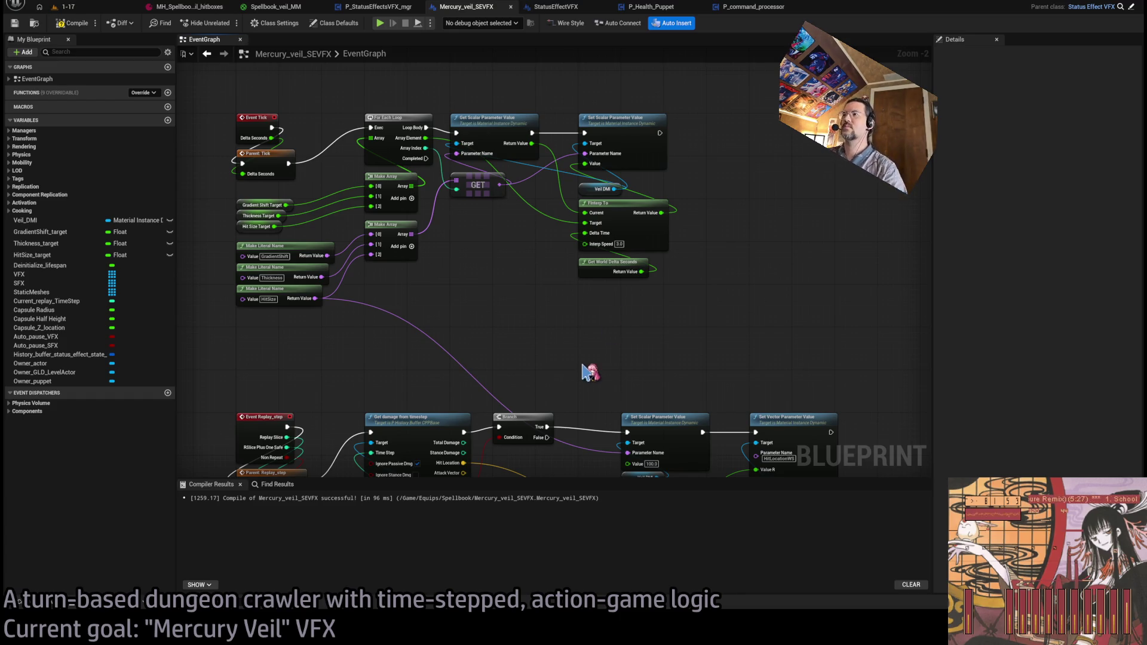
left_click_drag(586, 357, 522, 279)
mouse_move(589, 297)
left_mouse_down()
mouse_move(553, 274)
mouse_move(726, 297)
left_mouse_up()
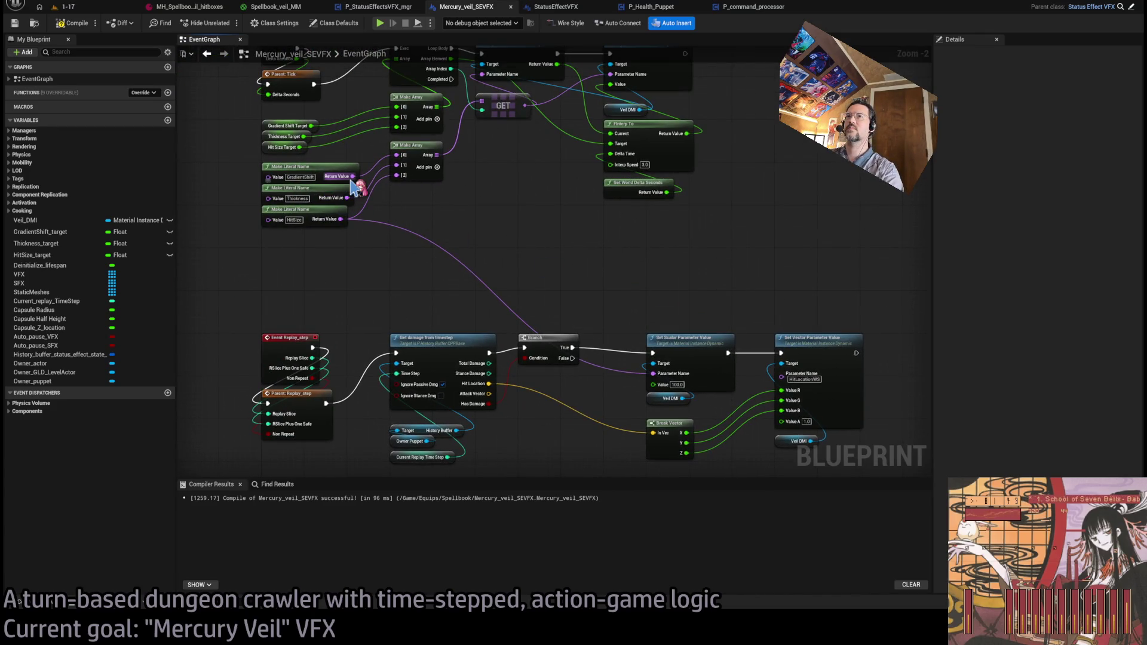
mouse_move(352, 176)
left_mouse_down()
mouse_move(359, 205)
mouse_move(662, 269)
mouse_move(507, 211)
mouse_move(352, 179)
left_mouse_up()
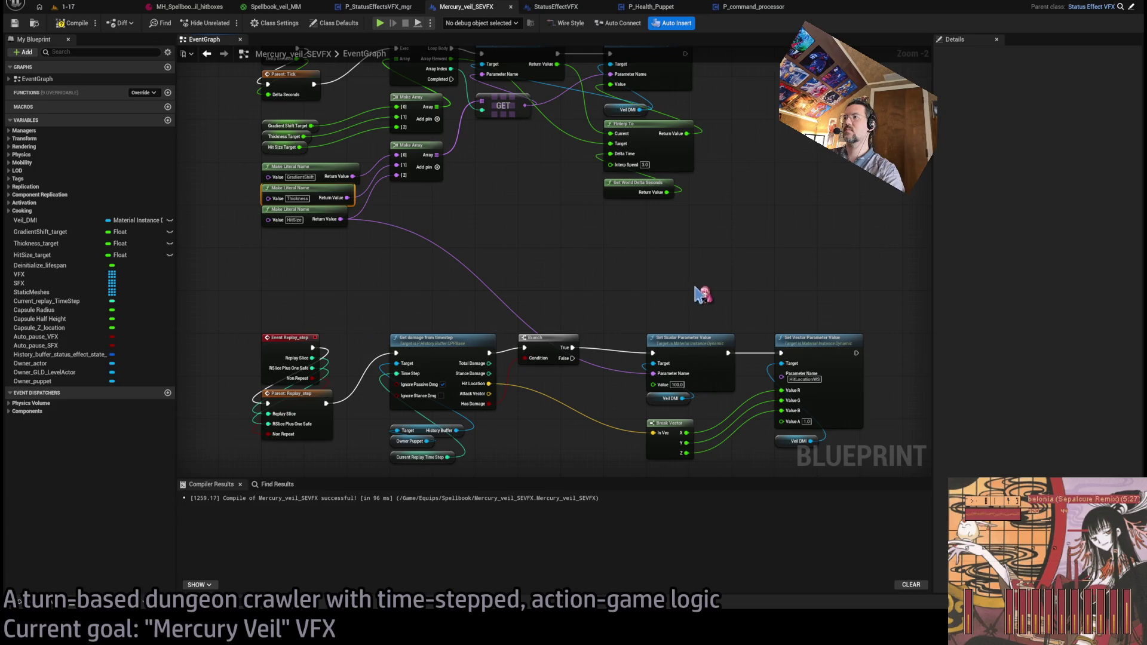
left_click_drag(693, 294, 667, 246)
left_click_drag(614, 328, 698, 366)
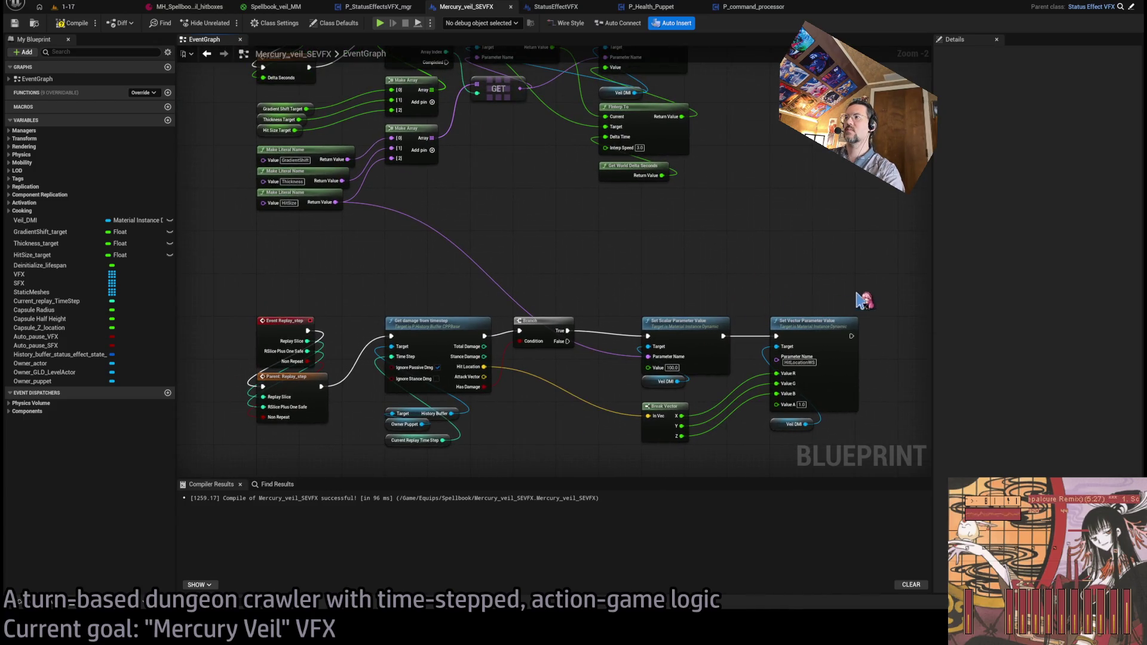
left_click_drag(861, 302, 803, 281)
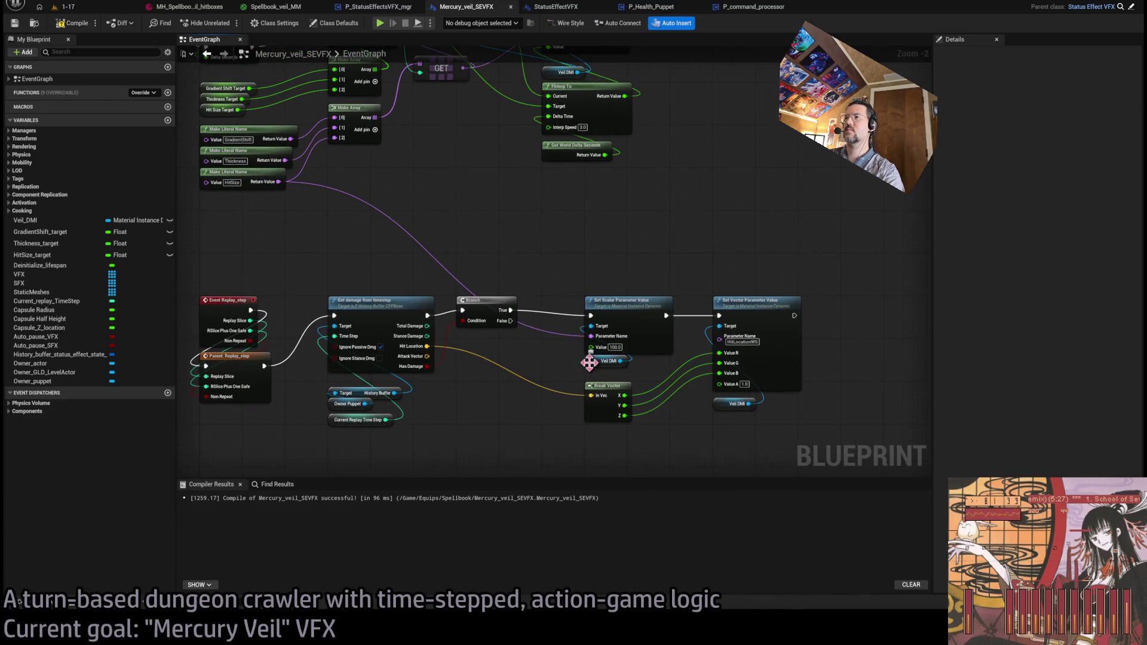
mouse_move(755, 312)
left_mouse_down()
mouse_move(878, 317)
mouse_move(884, 305)
left_mouse_up()
mouse_move(600, 375)
left_mouse_down()
mouse_move(603, 462)
mouse_move(598, 426)
left_mouse_up()
left_click_drag(604, 280, 560, 274)
- Insert a duplicate Set Scalar Parameter Value node into the exec chain and push Set Vector right
key("ctrl+v")
left_click_drag(696, 272, 693, 288)
left_click(573, 281)
left_click_drag(675, 383, 521, 377)
mouse_move(754, 443)
left_mouse_down()
mouse_move(694, 286)
mouse_move(780, 285)
left_mouse_up()
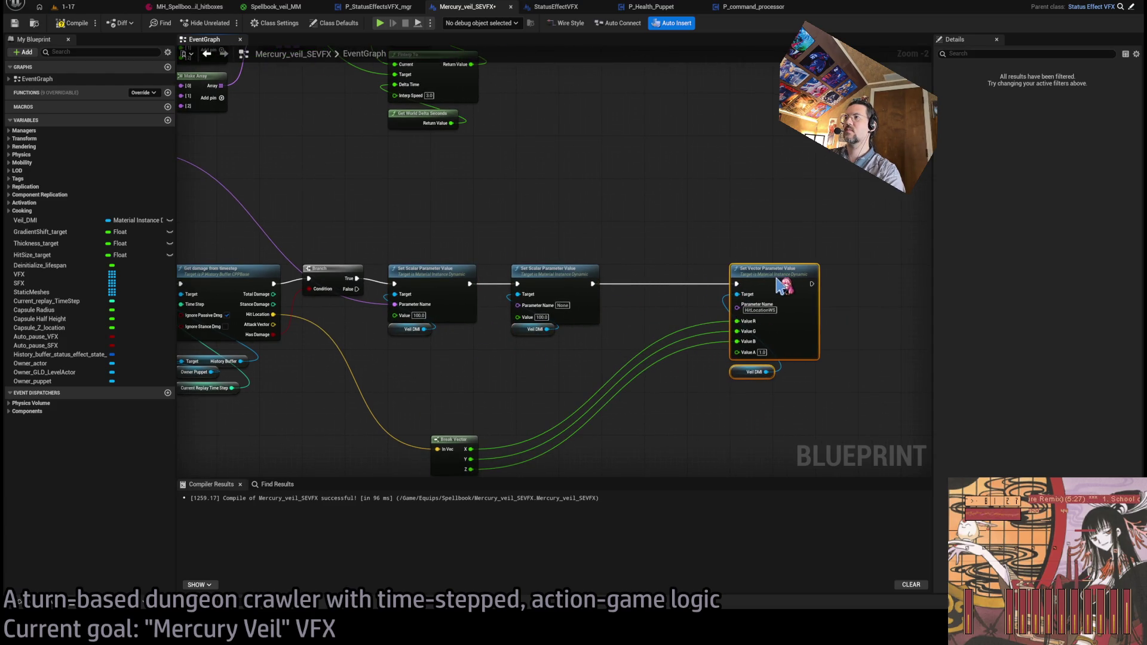
- Insert another Set Scalar copy into the chain and wire the GradientShift name literal into a setter
left_click(668, 314)
key("ctrl+v")
left_click(565, 283, "ctrl")
mouse_move(565, 283)
left_mouse_down()
mouse_move(586, 283)
mouse_move(571, 283)
left_mouse_up()
left_click(559, 245)
mouse_move(558, 245)
left_mouse_down()
mouse_move(484, 235)
mouse_move(415, 197)
mouse_move(335, 190)
mouse_move(747, 357)
left_mouse_up()
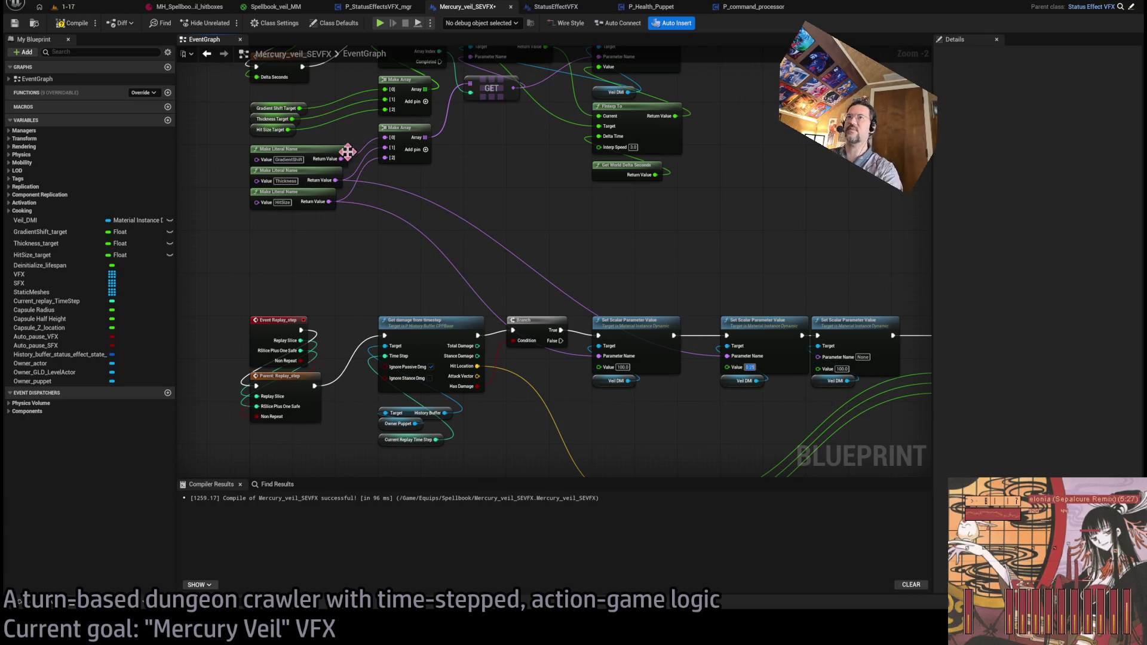
left_click_drag(341, 160, 837, 370)
left_click_drag(785, 428, 545, 411)
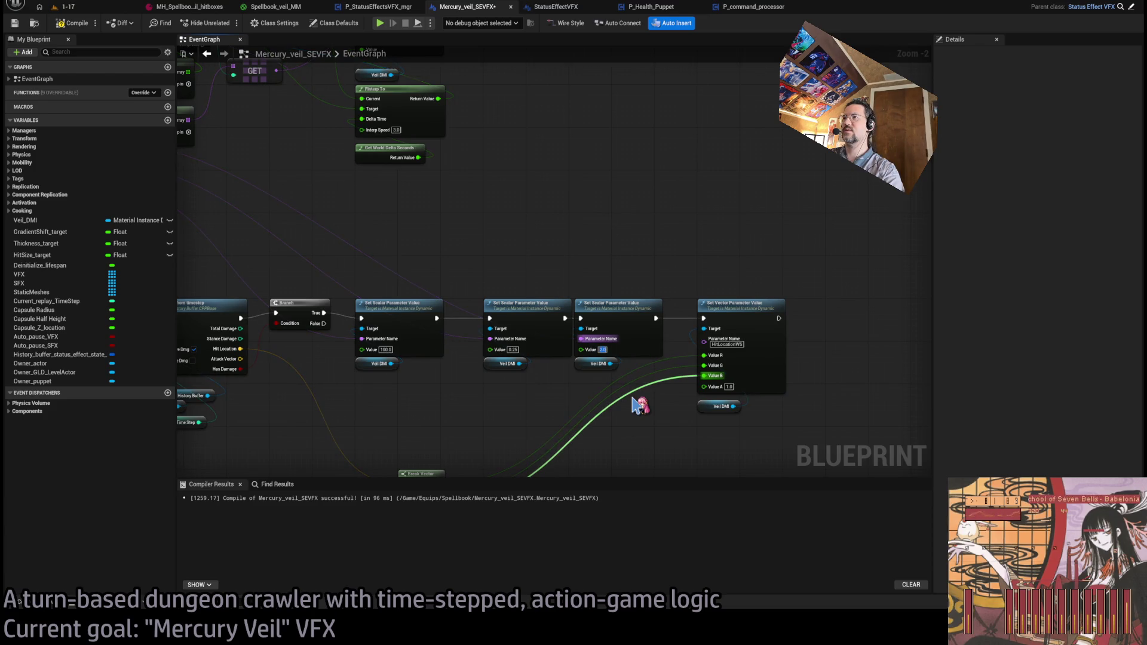
scroll(664, 413, "down", 3)
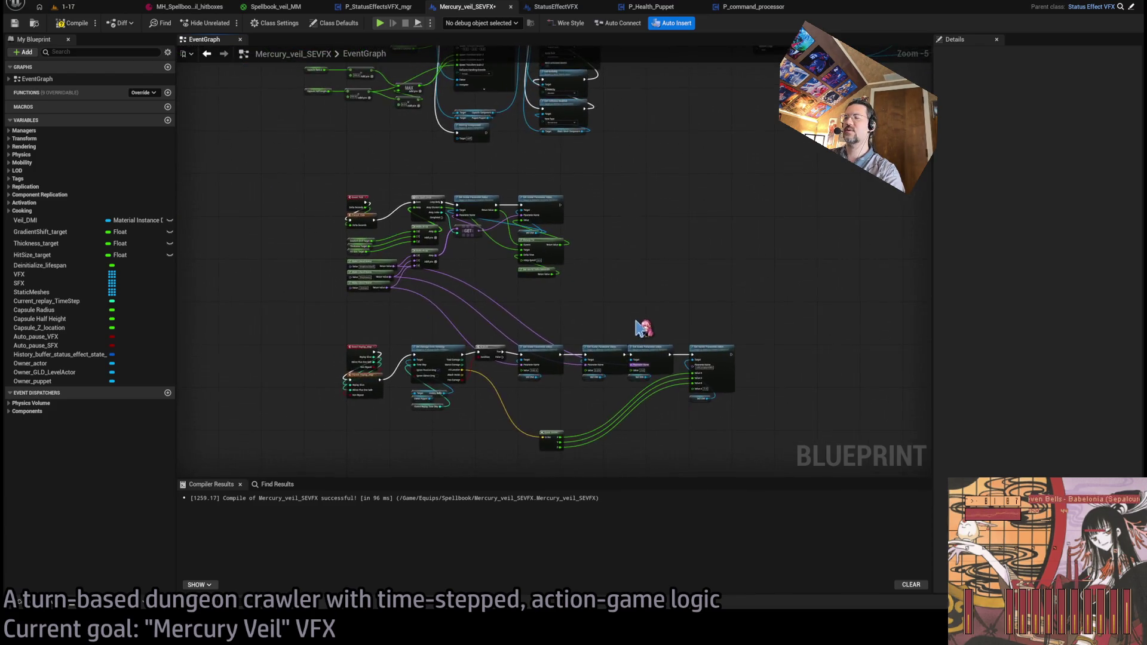
- Stack the 100.0, 0.25 and 2.0 Set Scalar setters in a column
scroll(636, 226, "up", 2)
left_click_drag(514, 275, 624, 346)
left_click(625, 272, "ctrl")
left_click_drag(624, 281, 547, 281)
left_click(621, 355)
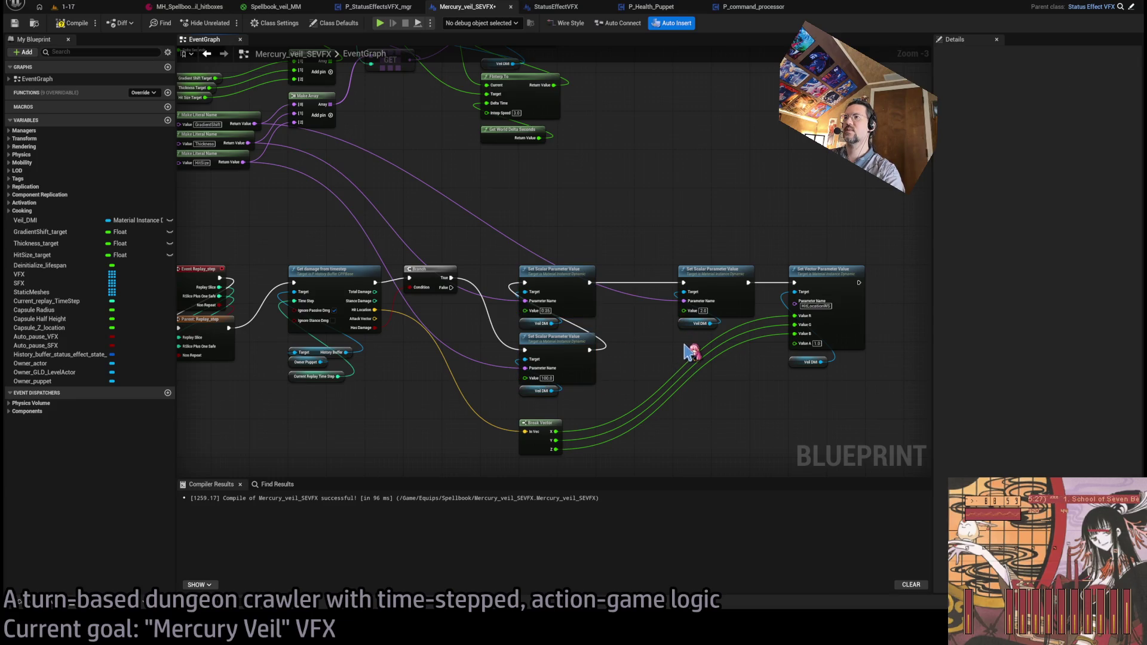
left_click_drag(714, 293, 556, 229)
left_click(634, 272)
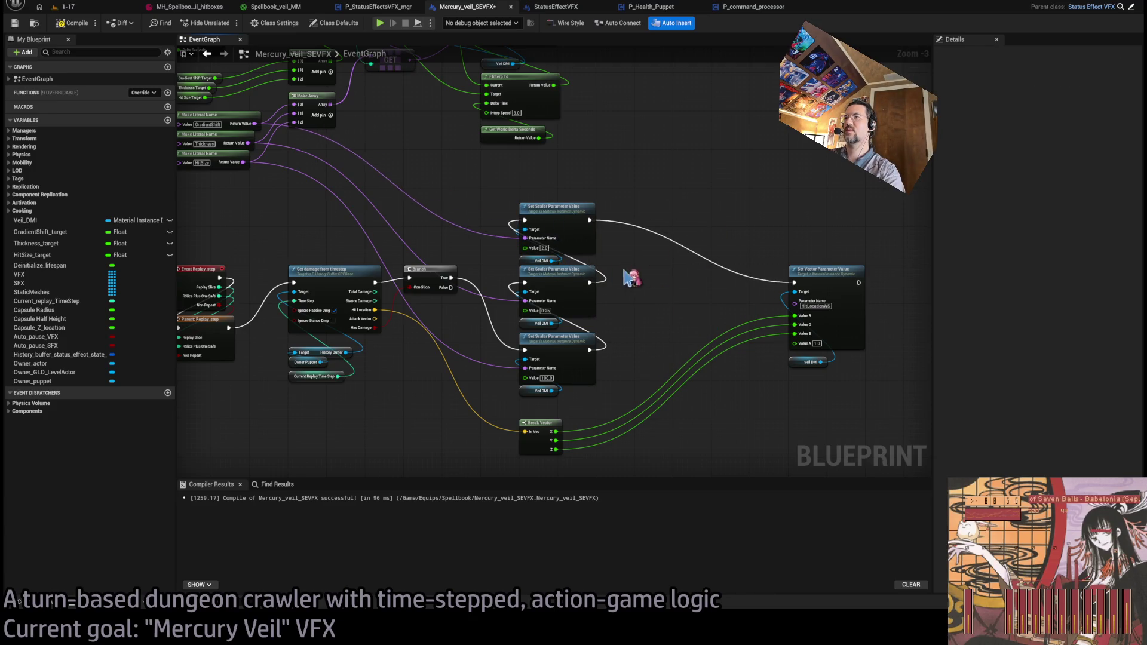
- Share one Veil DMI getter across all three setters, delete the spare, and realign the stack
left_click_drag(527, 267, 416, 319)
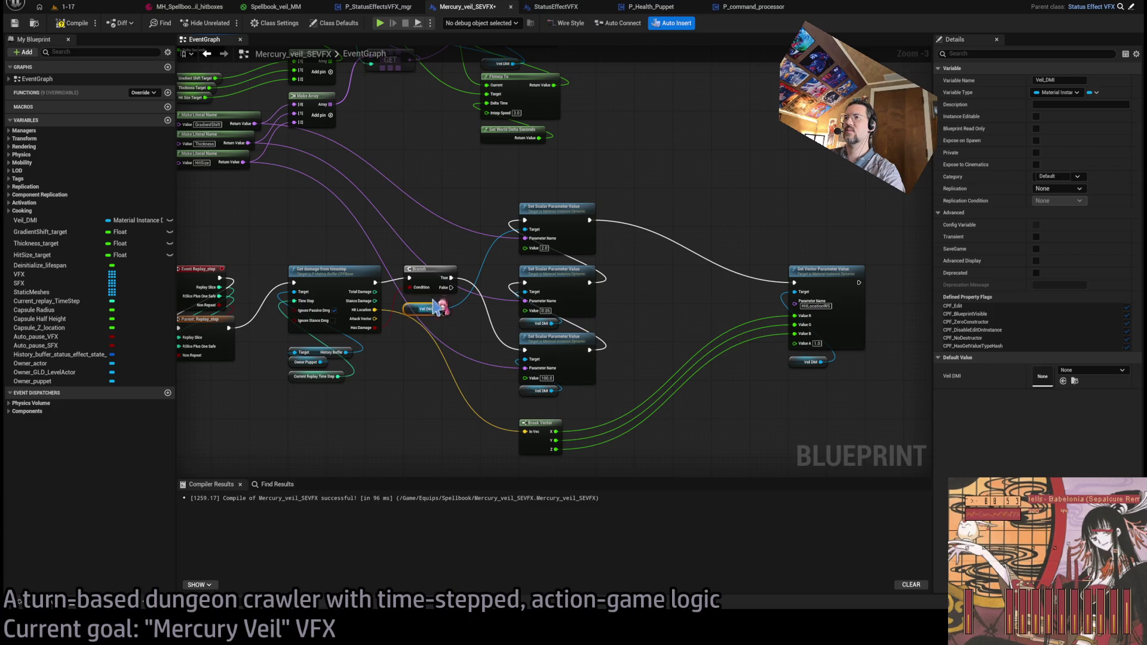
mouse_move(523, 296)
left_mouse_down()
mouse_move(530, 362)
mouse_move(540, 360)
left_mouse_up()
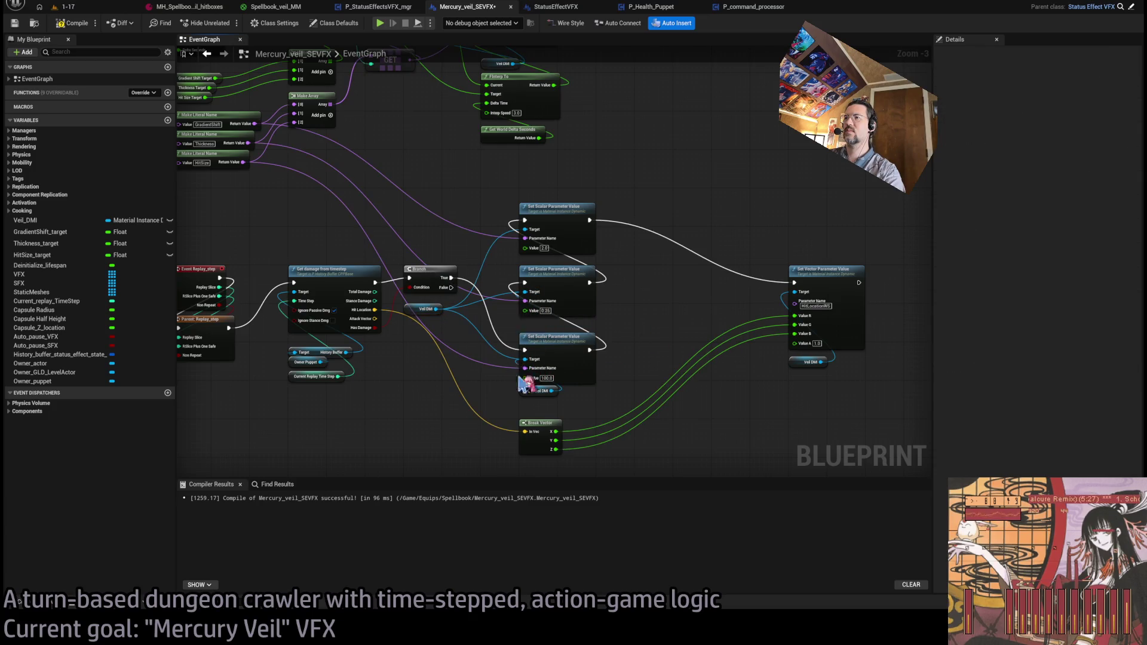
left_click(529, 398)
key("Delete")
left_click_drag(556, 338, 555, 323)
left_click_drag(584, 383, 548, 270)
left_click(554, 218, "shift")
left_click_drag(554, 222, 558, 284)
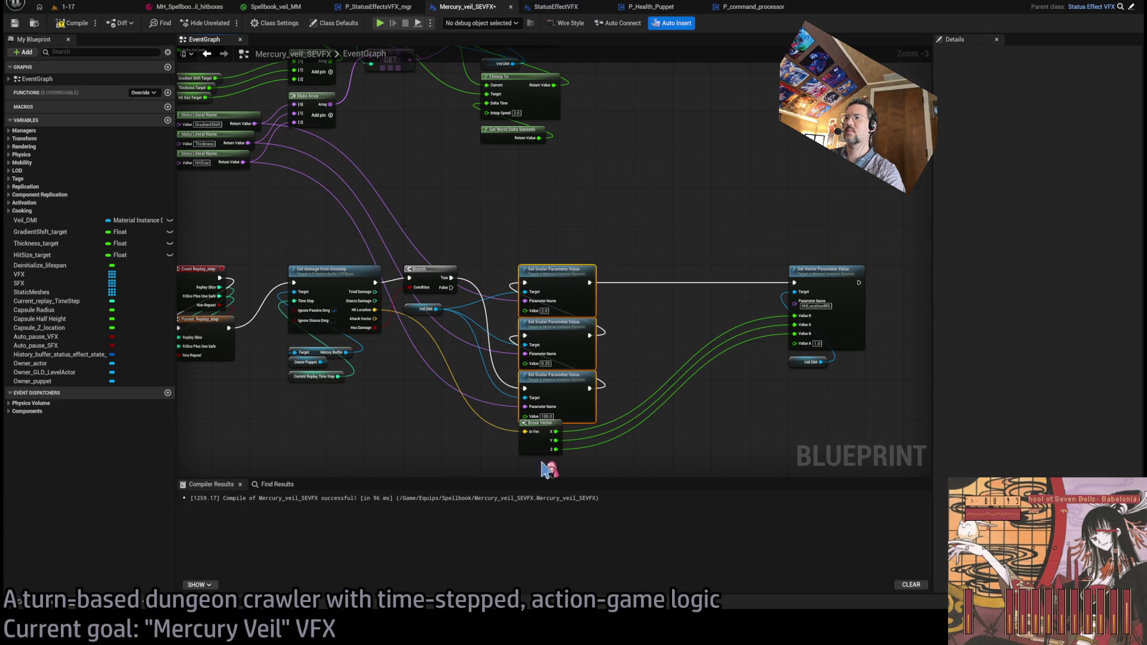
- Move Break Vector beside Set Vector and route the Hit Location wire via a reroute point above the setters
left_click(543, 448)
mouse_move(522, 404)
left_mouse_down()
mouse_move(800, 365)
mouse_move(790, 361)
left_mouse_up()
double_click(670, 337)
mouse_move(670, 338)
left_mouse_down()
mouse_move(392, 215)
mouse_move(578, 221)
left_mouse_up()
left_click_drag(652, 210, 618, 269)
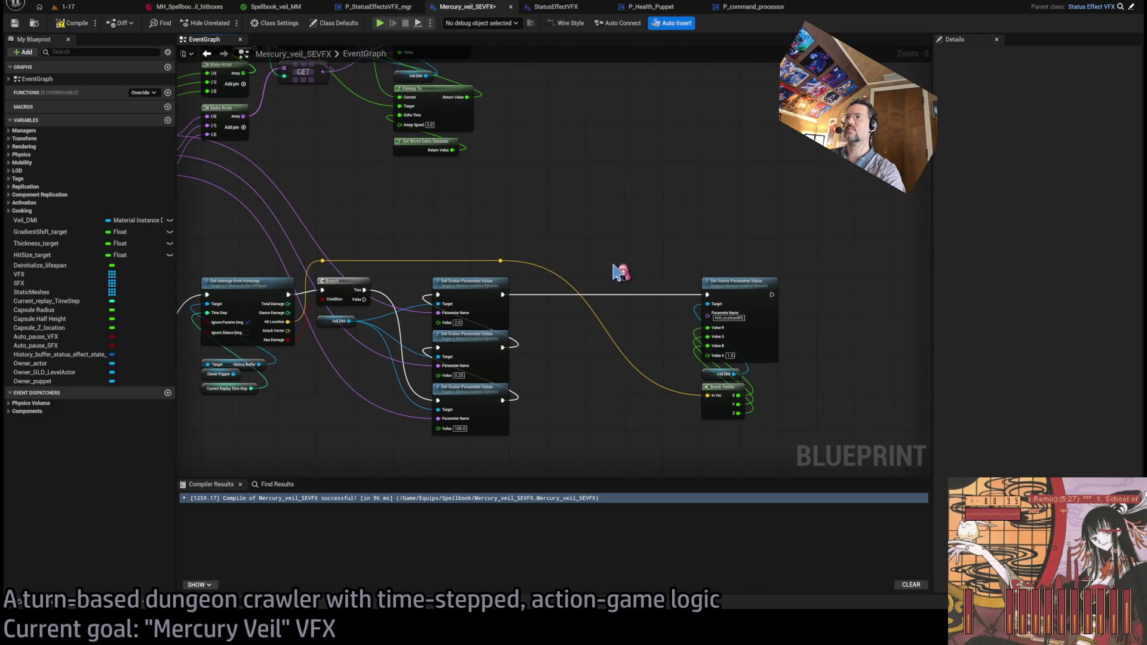
left_click_drag(504, 264, 662, 260)
left_click_drag(513, 225, 597, 196)
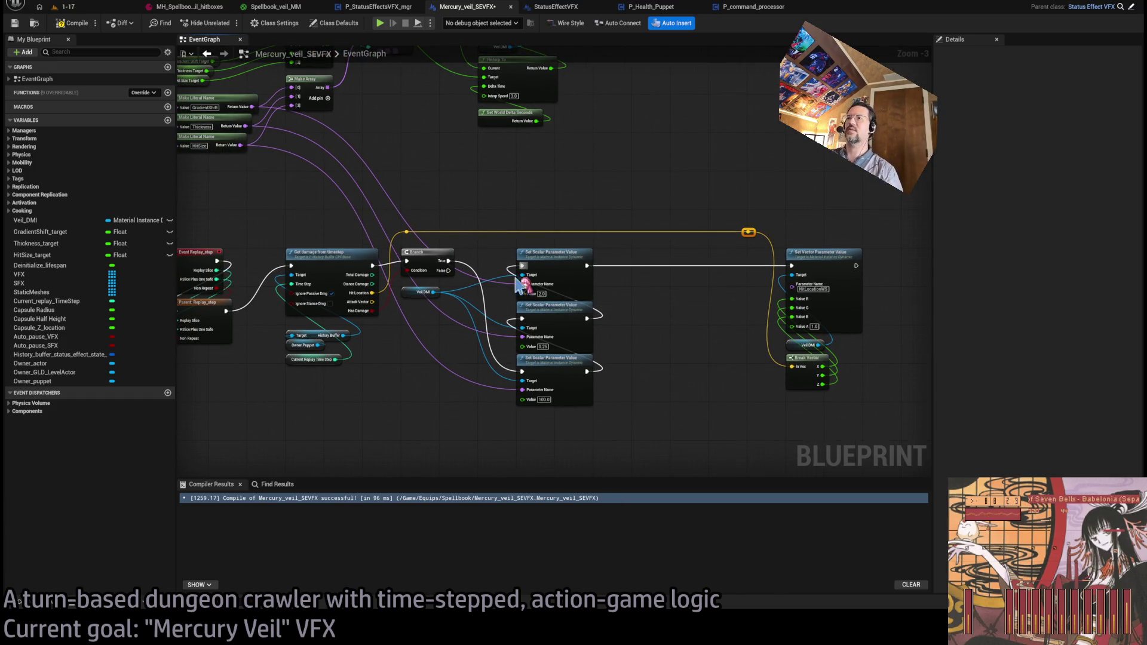
- Box-select the Branch and parameter nodes and shift them right
scroll(499, 302, "up", 3)
scroll(447, 227, "down", 4)
left_click_drag(884, 155, 372, 429)
scroll(397, 223, "up", 2)
left_click_drag(397, 223, 441, 223)
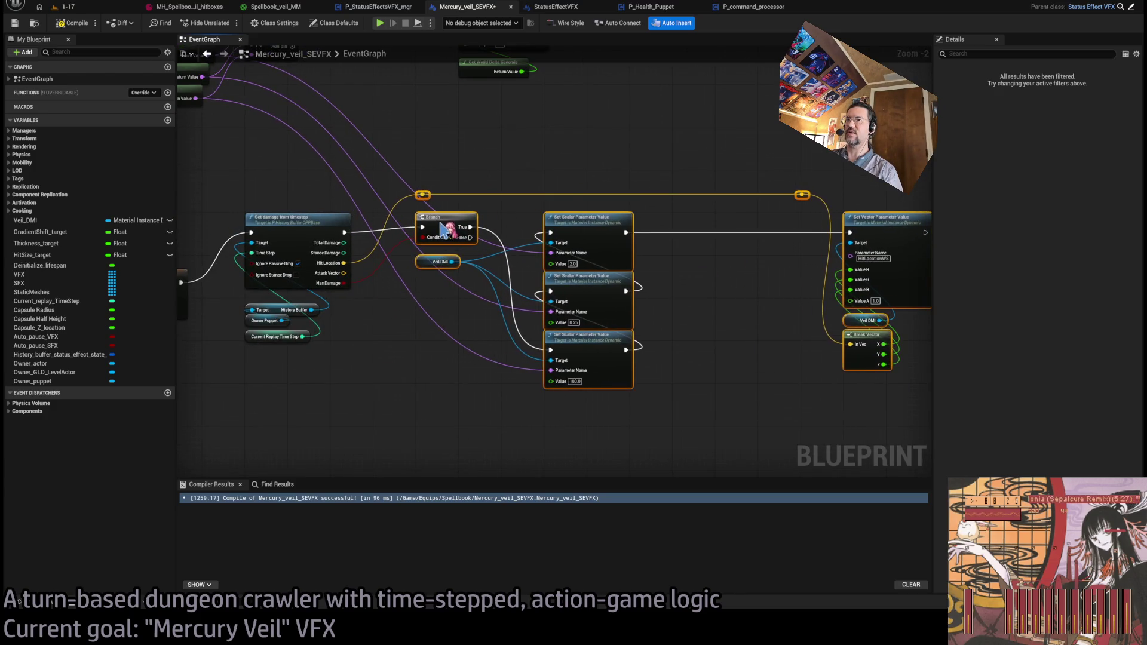